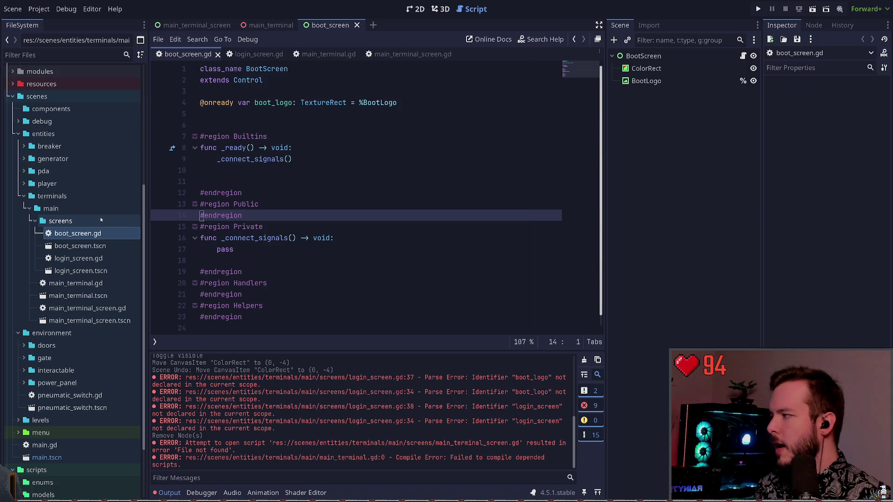
# Step: Browse the terminals folder in the FileSystem dock and open the new terminal_screen.gd script
pyautogui.click(52, 196)
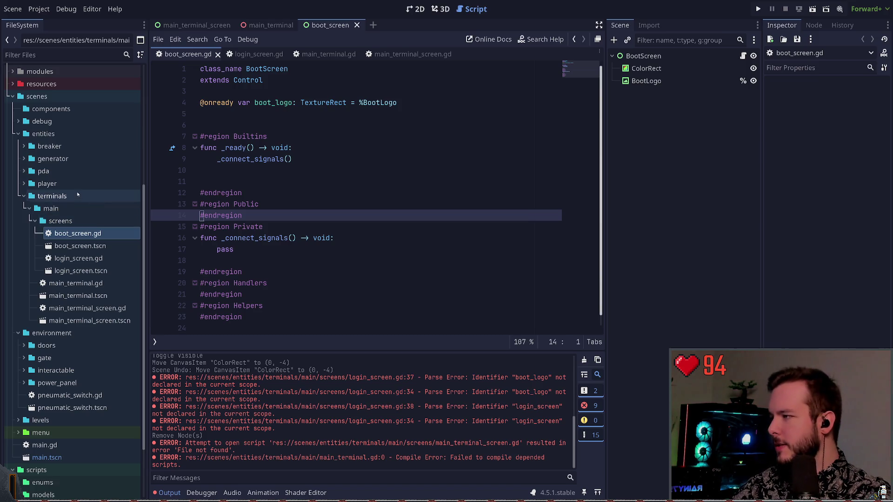
pyautogui.click(24, 196)
pyautogui.click(24, 242)
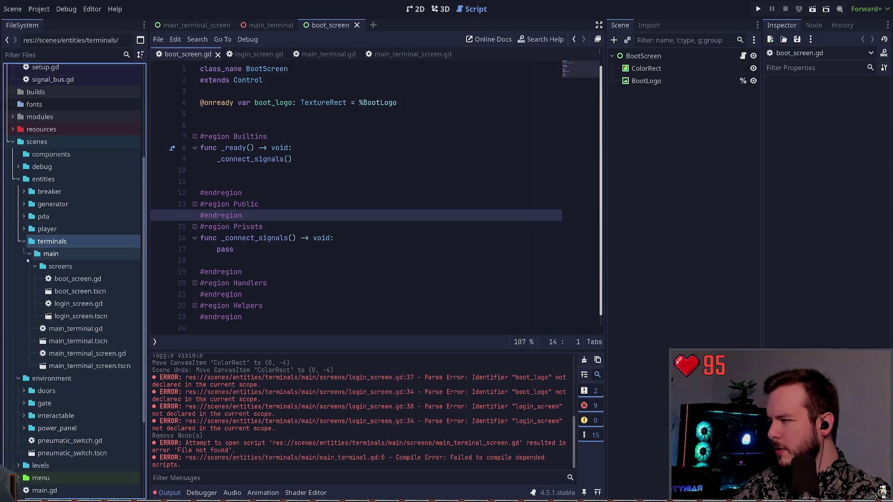
pyautogui.click(28, 253)
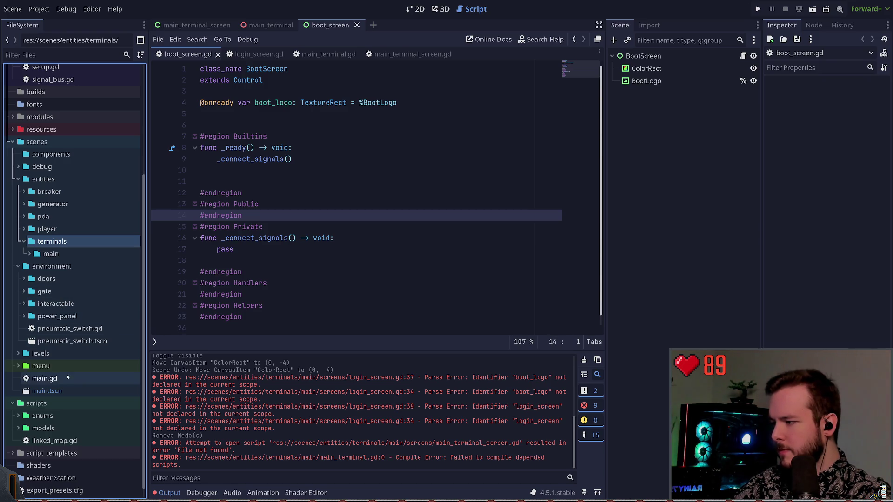
pyautogui.scroll(-1, 44, 286)
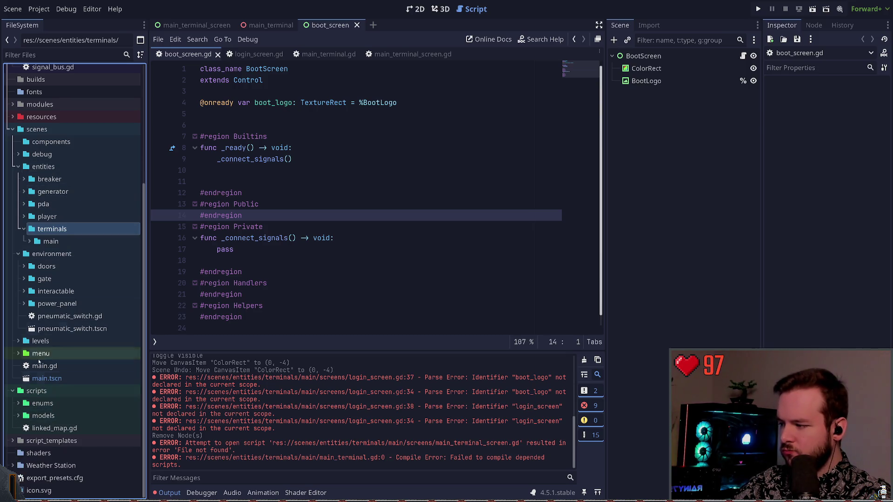
pyautogui.scroll(1, 28, 252)
pyautogui.click(29, 254)
pyautogui.click(29, 254)
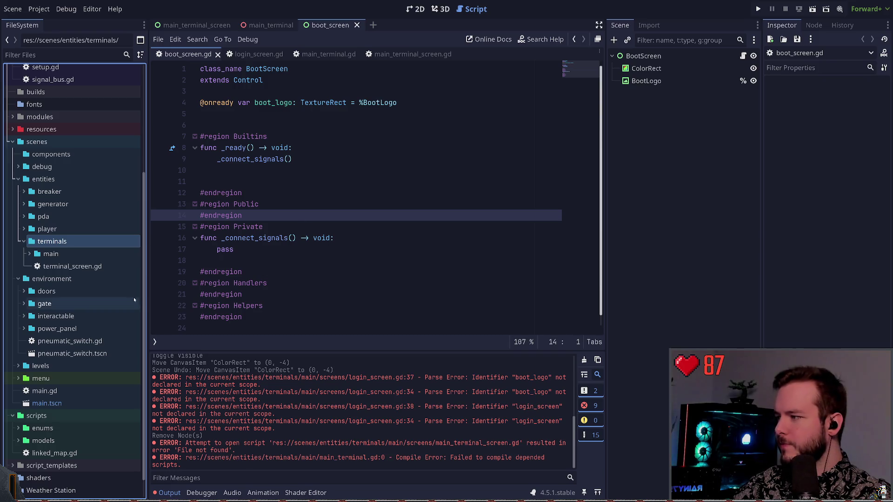
pyautogui.doubleClick(75, 266)
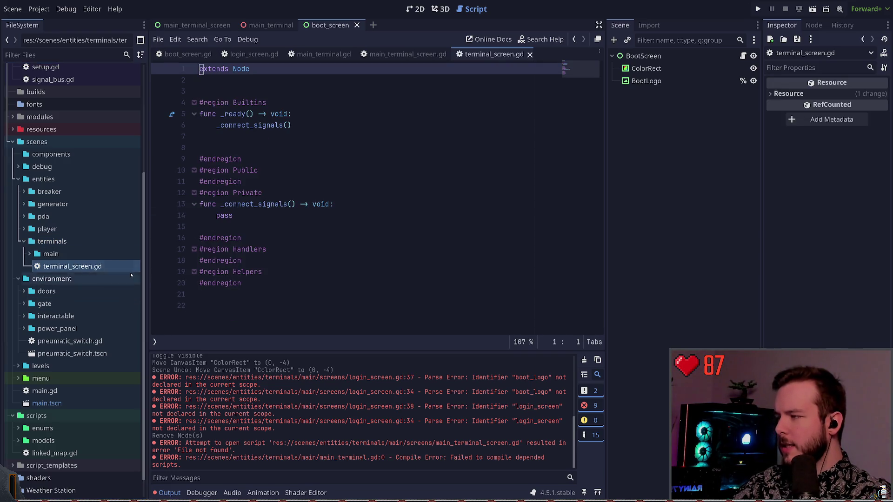
# Step: Drag terminal_screen.gd from the terminals folder into the scripts folder
pyautogui.scroll(-2, 117, 263)
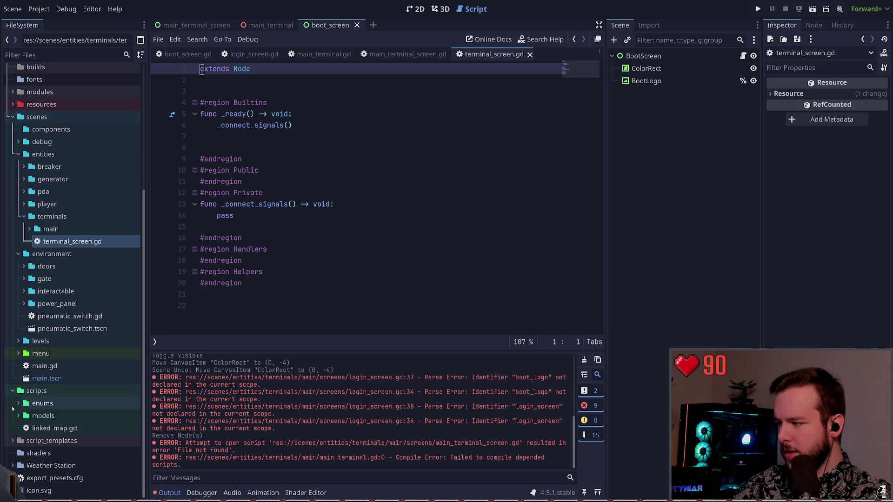
pyautogui.click(42, 391)
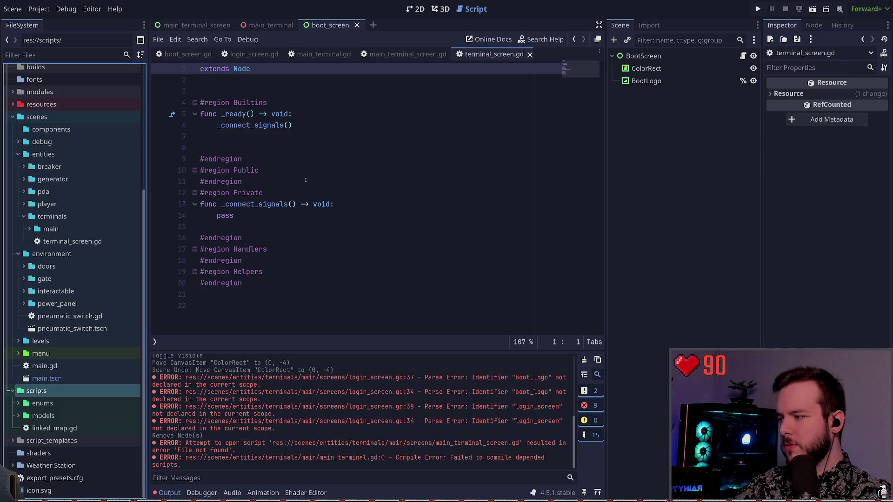
pyautogui.moveTo(72, 242); pyautogui.dragTo(84, 384)
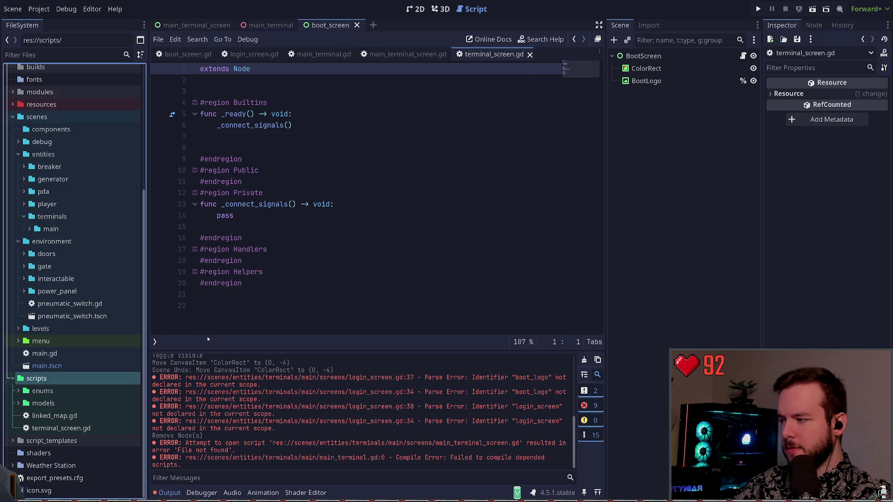
pyautogui.click(86, 428)
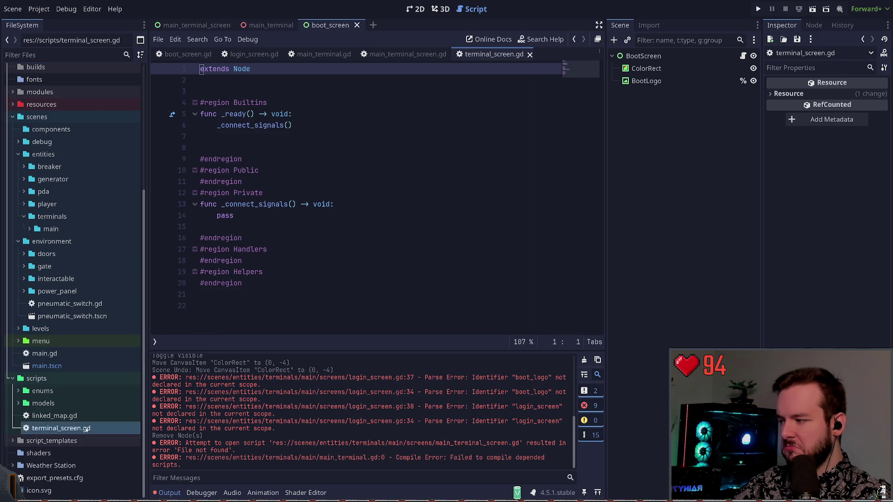
pyautogui.click(285, 70)
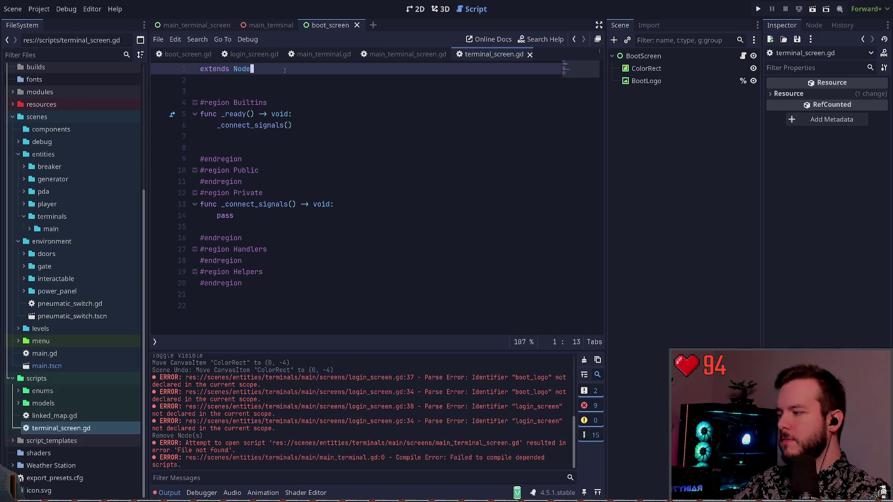
pyautogui.click(76, 378)
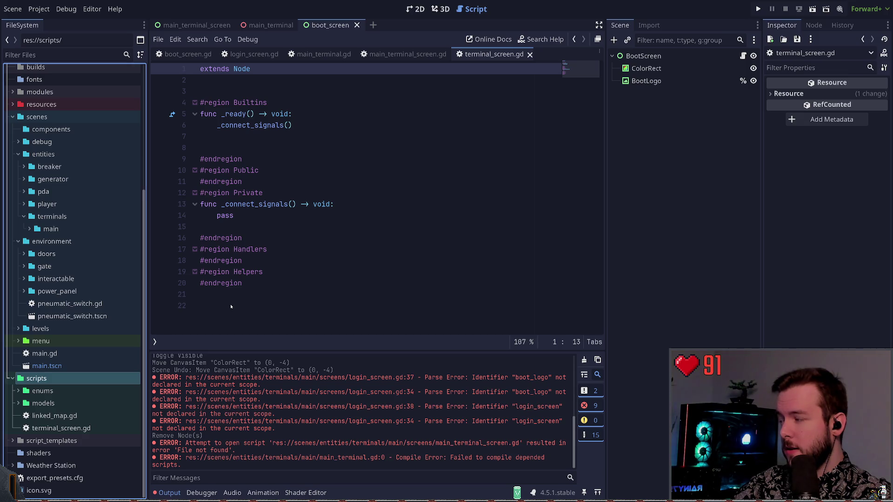
pyautogui.press('Down')
pyautogui.press('Down')
pyautogui.press('Down')
# Step: Add 'class_name TerminalScreen' above 'extends Node' in terminal_screen.gd
pyautogui.press('Up')
pyautogui.press('Up')
pyautogui.press('Up')
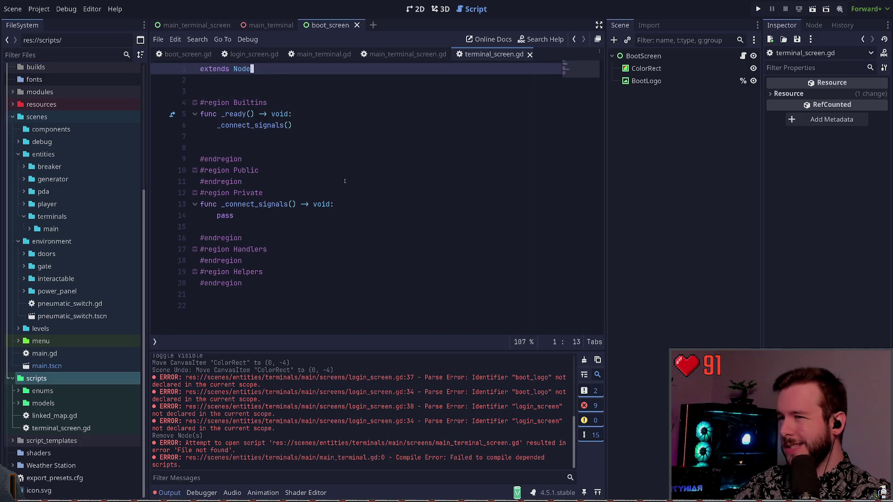
pyautogui.hotkey('ctrl', 'shift', 'Return')
pyautogui.write('class_')
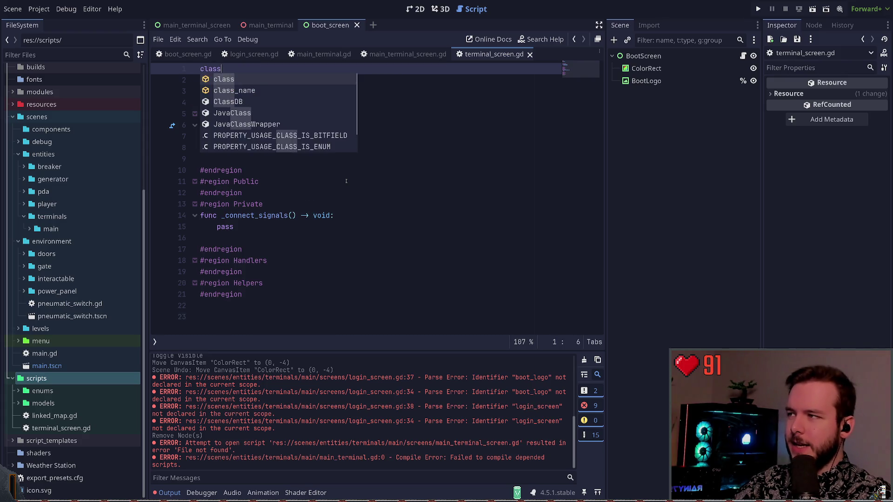
pyautogui.press('Return')
pyautogui.hotkey('ctrl', 'z')
pyautogui.write('name ')
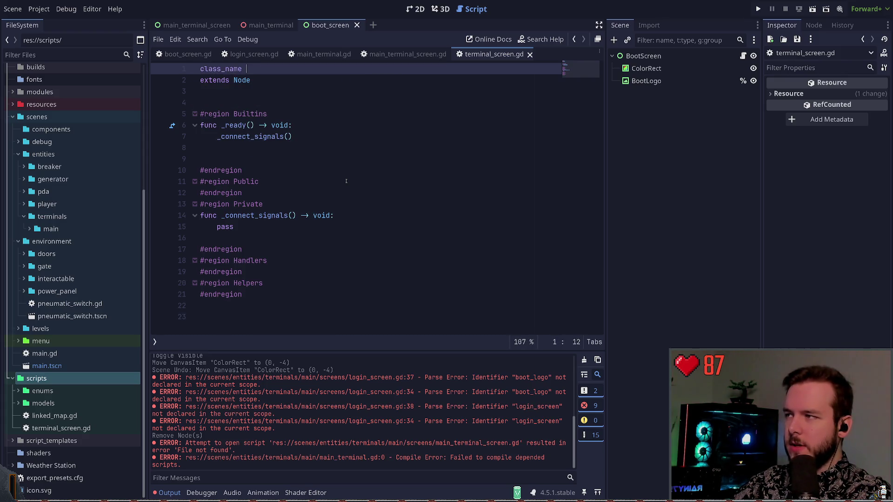
pyautogui.write('TerminalScre')
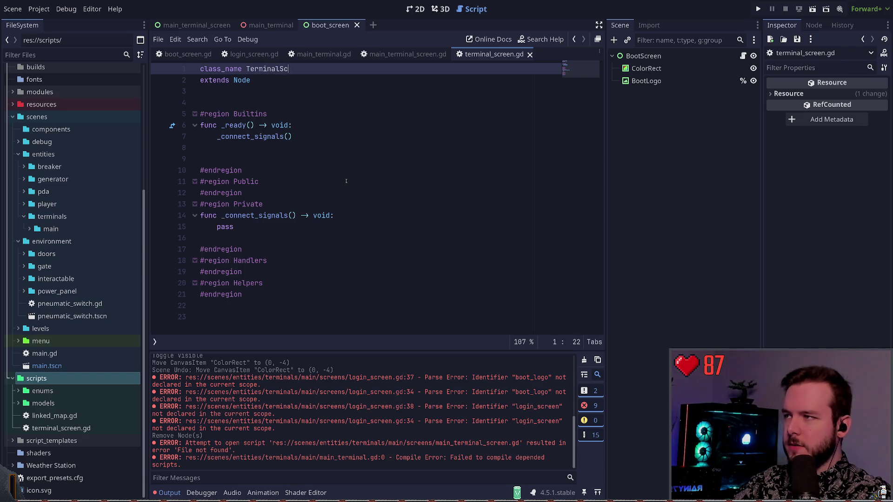
pyautogui.write('en')
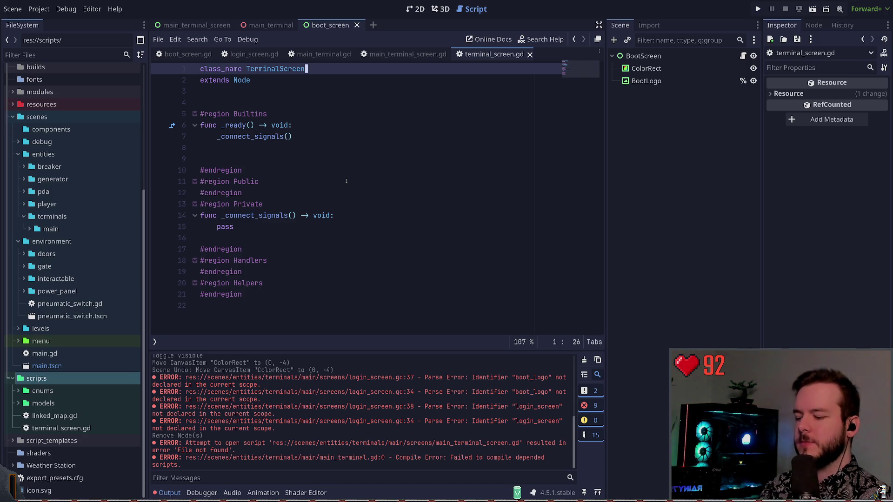
# Step: Add an empty line under #region Public, then switch to main_terminal.gd
pyautogui.press('Down')
pyautogui.press('Down')
pyautogui.press('Down')
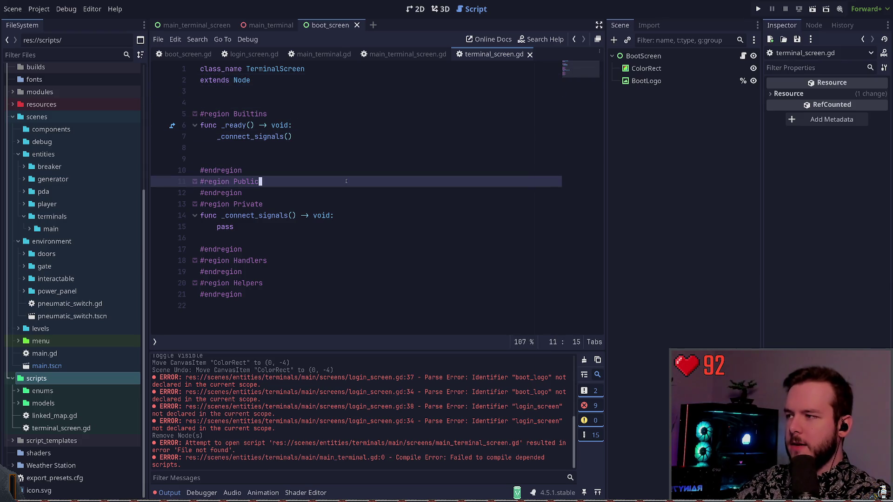
pyautogui.press('Return')
pyautogui.hotkey('ctrl', 'Tab')
pyautogui.hotkey('ctrl', 'Tab')
pyautogui.hotkey('ctrl', 'Tab')
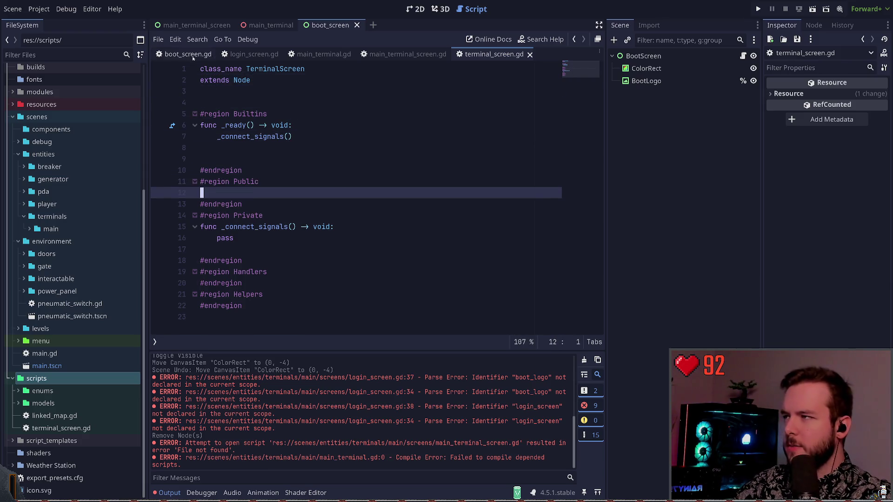
pyautogui.hotkey('ctrl', 'Tab')
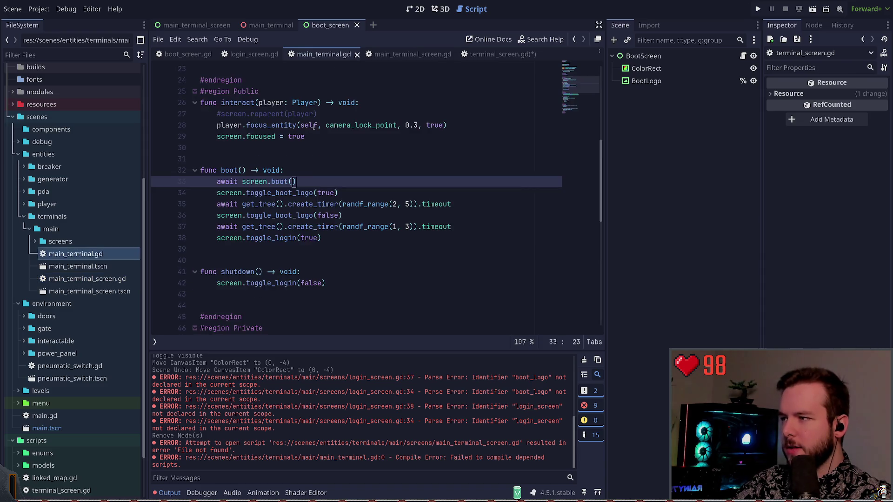
# Step: Change the boot() call on line 57 in _check_power to start() and save
pyautogui.click(346, 166)
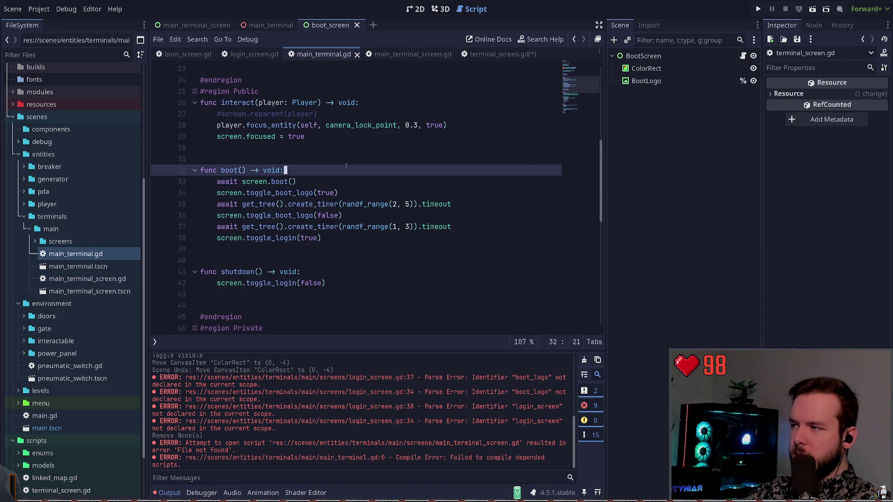
pyautogui.press('Up')
pyautogui.press('Up')
pyautogui.press('Up')
pyautogui.press('Down')
pyautogui.press('Down')
pyautogui.press('Down')
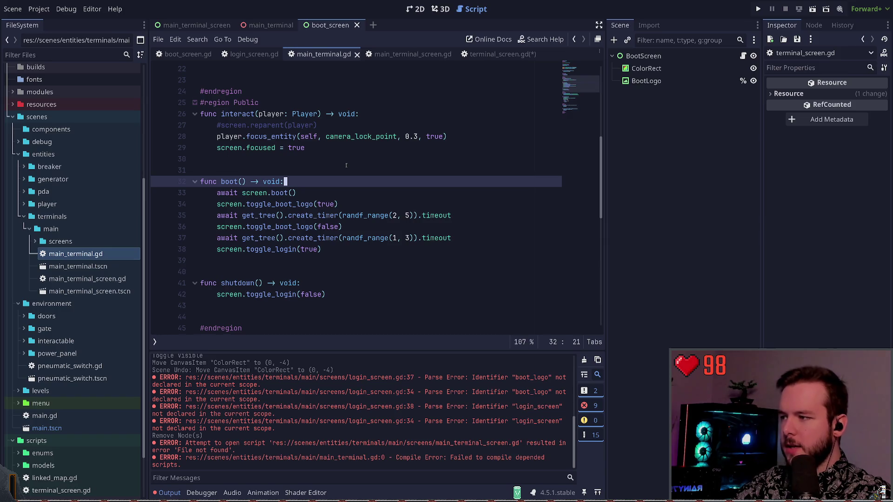
pyautogui.press('Up')
pyautogui.press('Up')
pyautogui.press('Up')
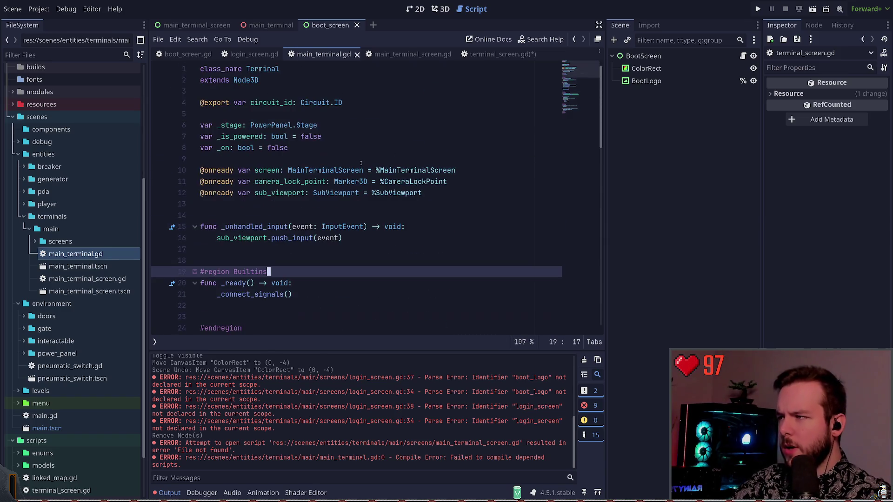
pyautogui.scroll(-15, 349, 186)
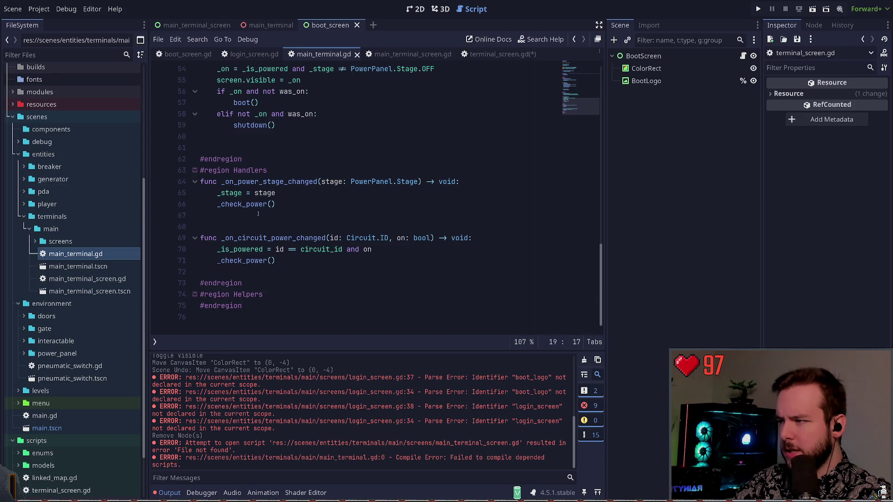
pyautogui.scroll(4, 270, 228)
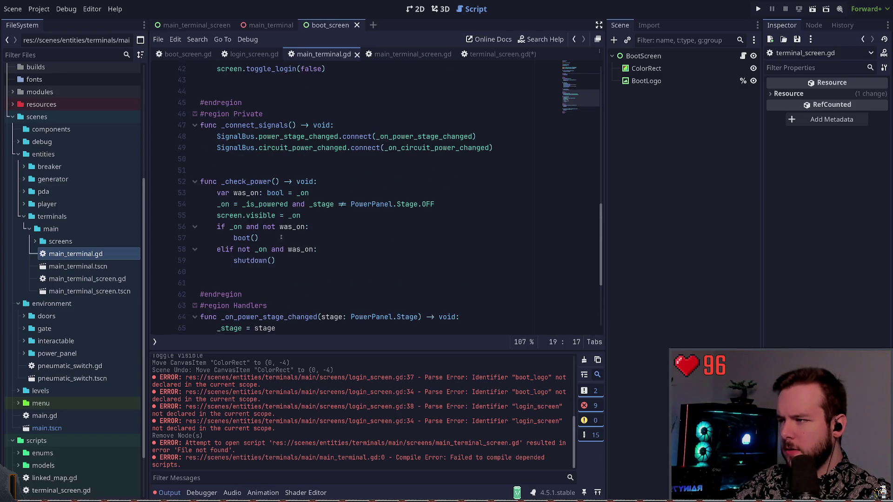
pyautogui.moveTo(283, 241); pyautogui.dragTo(201, 182)
pyautogui.click(331, 236)
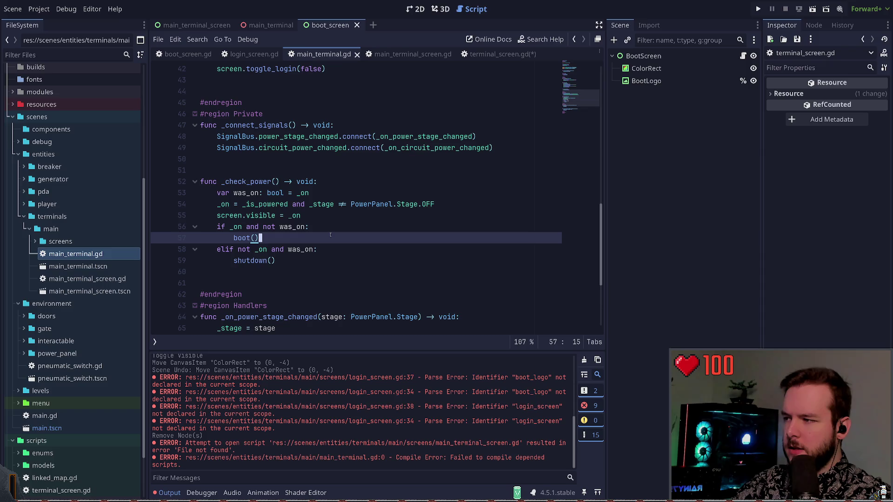
pyautogui.press('BackSpace')
pyautogui.press('BackSpace')
pyautogui.press('BackSpace')
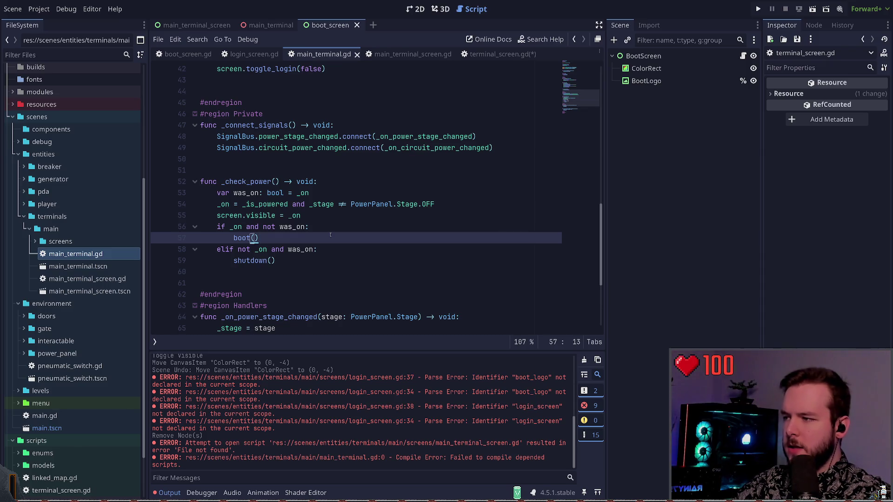
pyautogui.write('start')
pyautogui.press('Return')
pyautogui.hotkey('ctrl', 's')
pyautogui.press('Home')
# Step: Rename the func boot() definition to start and open a new first line in its body
pyautogui.scroll(3, 260, 214)
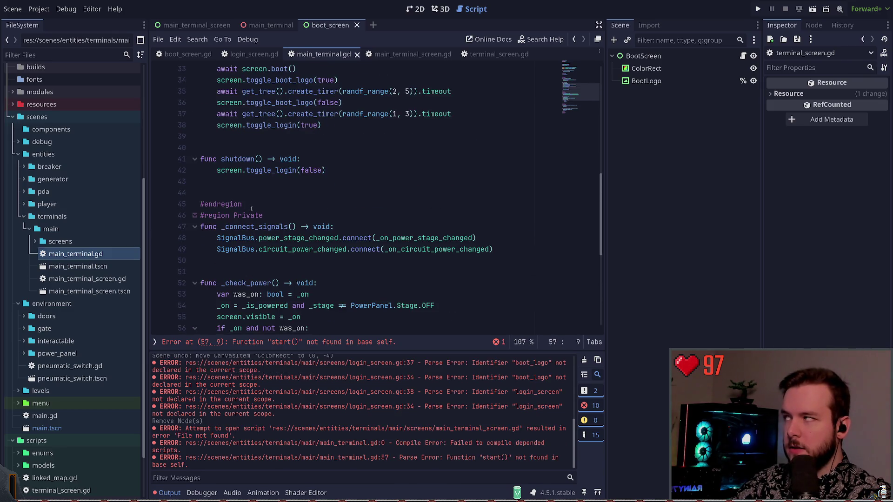
pyautogui.scroll(4, 251, 209)
pyautogui.scroll(-7, 253, 210)
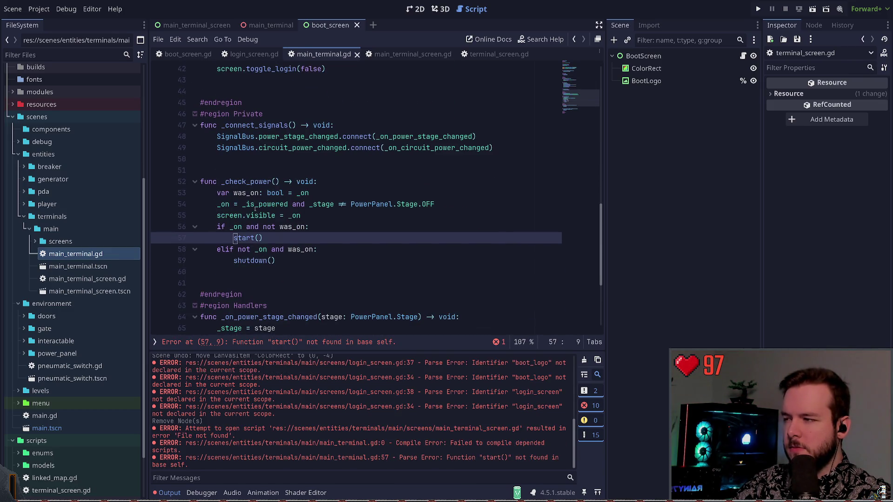
pyautogui.scroll(5, 255, 209)
pyautogui.click(221, 126)
pyautogui.scroll(1, 221, 125)
pyautogui.doubleClick(235, 135)
pyautogui.write('start')
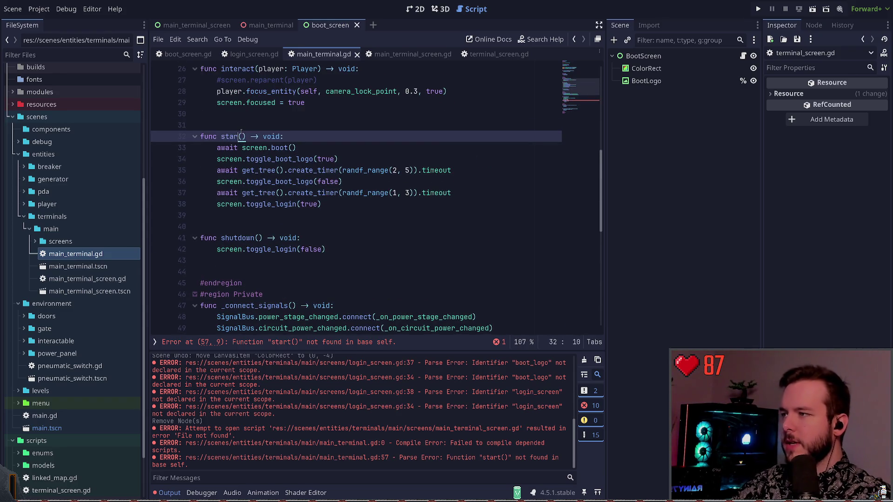
pyautogui.click(315, 135)
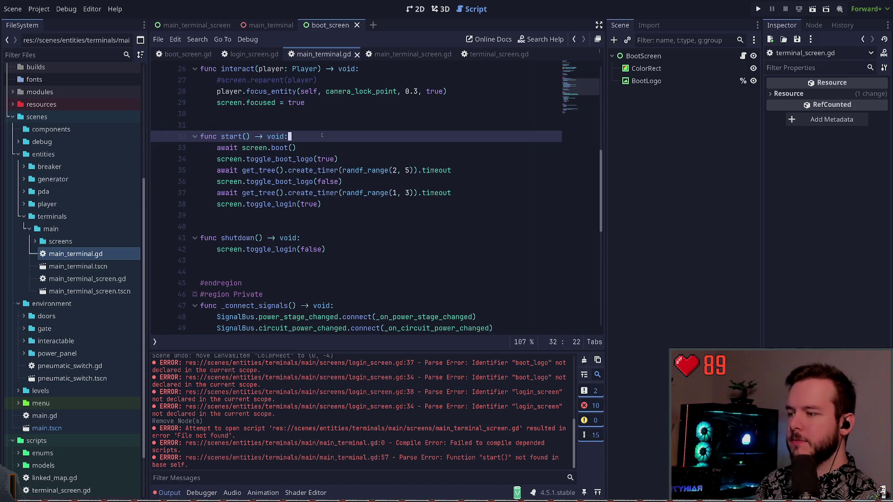
pyautogui.press('Return')
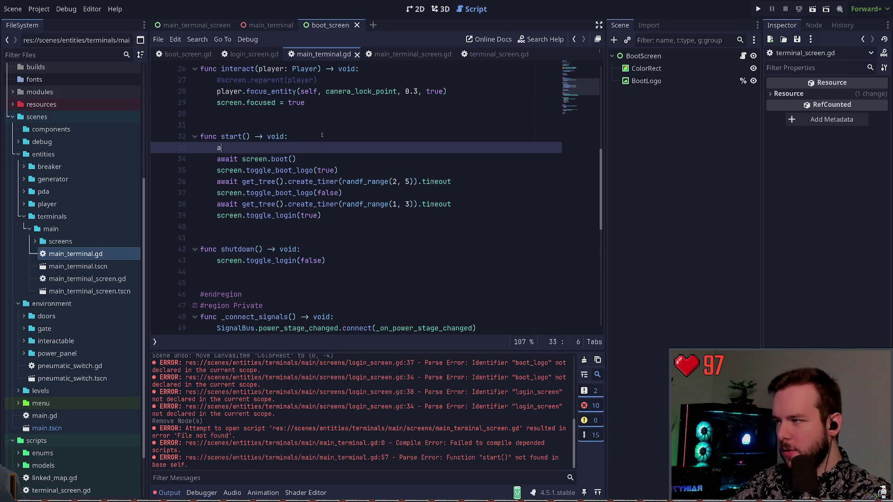
# Step: Leave 'screen.' as the first line of start(), then switch to main_terminal_screen.gd
pyautogui.write('screen.transition')
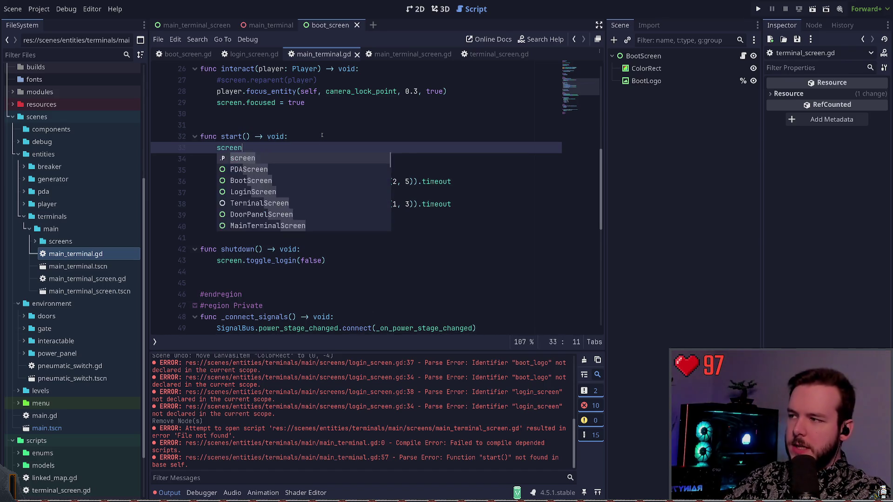
pyautogui.write('_to(')
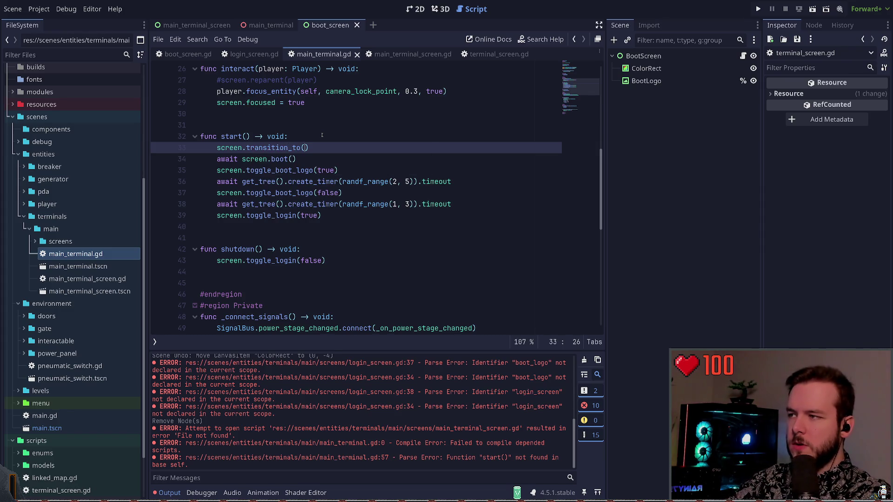
pyautogui.scroll(8, 322, 135)
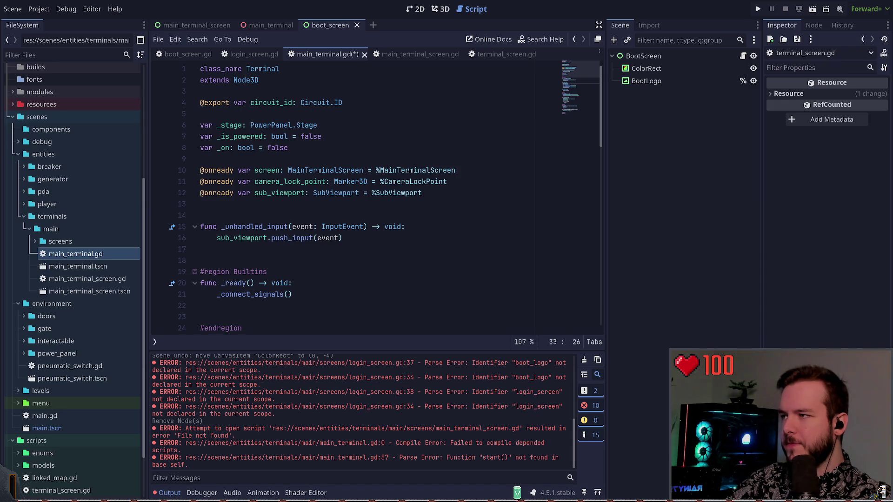
pyautogui.scroll(-6, 407, 171)
pyautogui.press('BackSpace')
pyautogui.press('BackSpace')
pyautogui.press('BackSpace')
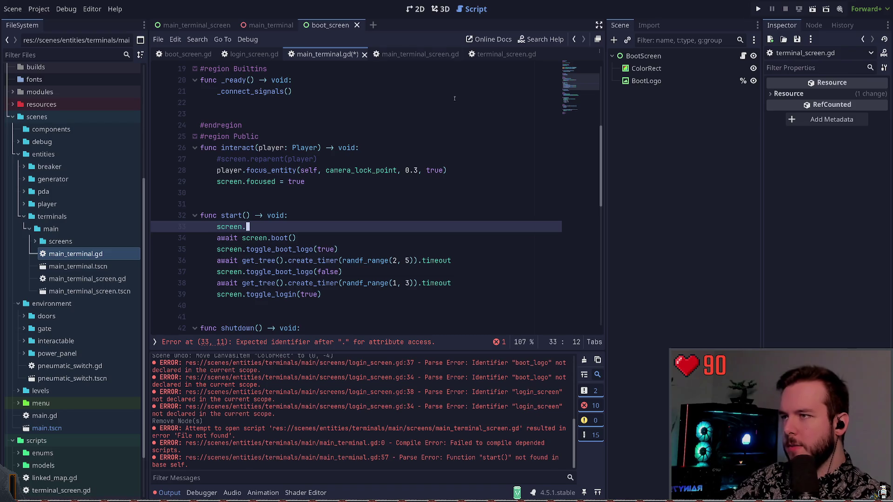
pyautogui.click(420, 54)
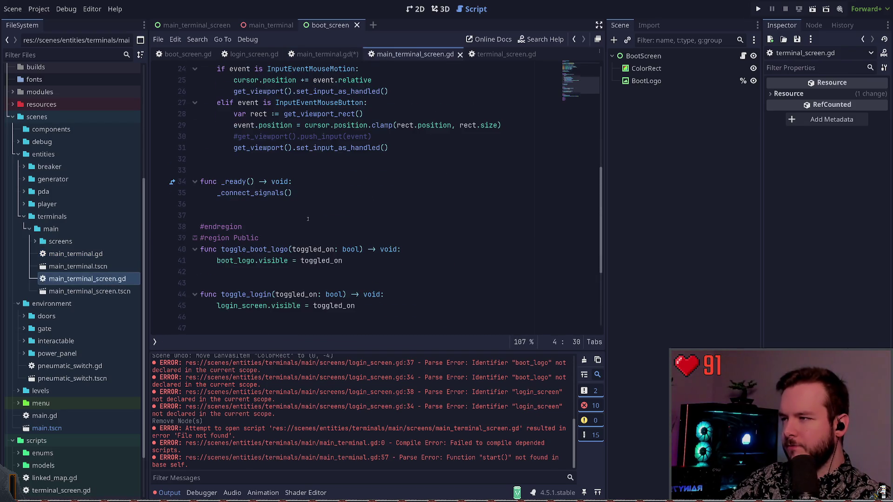
pyautogui.scroll(8, 308, 219)
pyautogui.moveTo(200, 103)
pyautogui.mouseDown()
pyautogui.moveTo(413, 114)
pyautogui.moveTo(201, 103)
pyautogui.mouseUp()
pyautogui.click(391, 113)
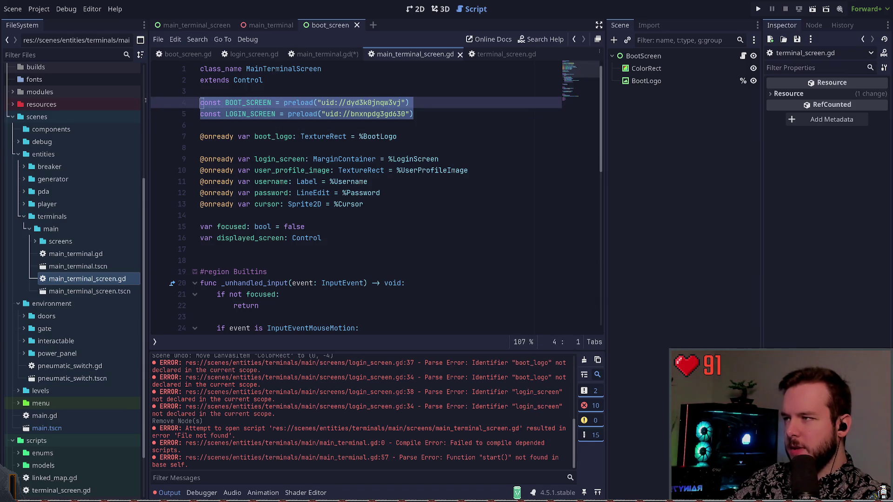
pyautogui.click(200, 102)
pyautogui.moveTo(414, 114); pyautogui.dragTo(200, 102)
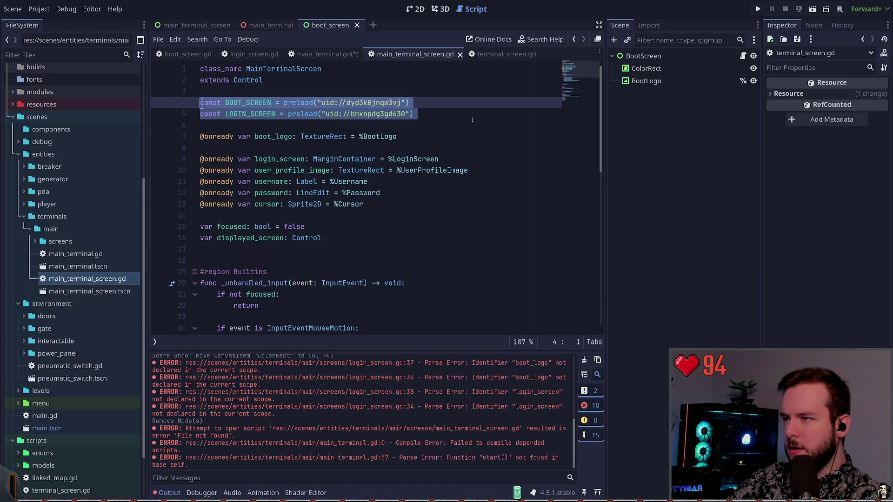
pyautogui.click(447, 114)
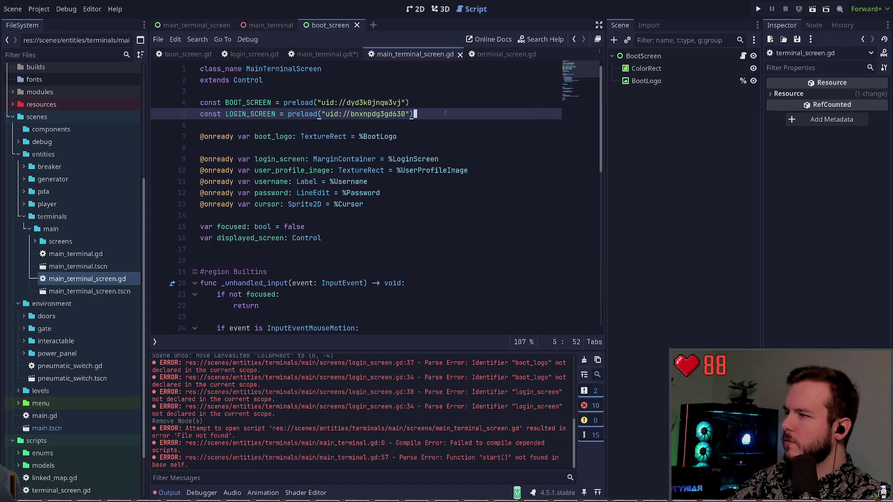
pyautogui.moveTo(445, 113); pyautogui.dragTo(200, 103)
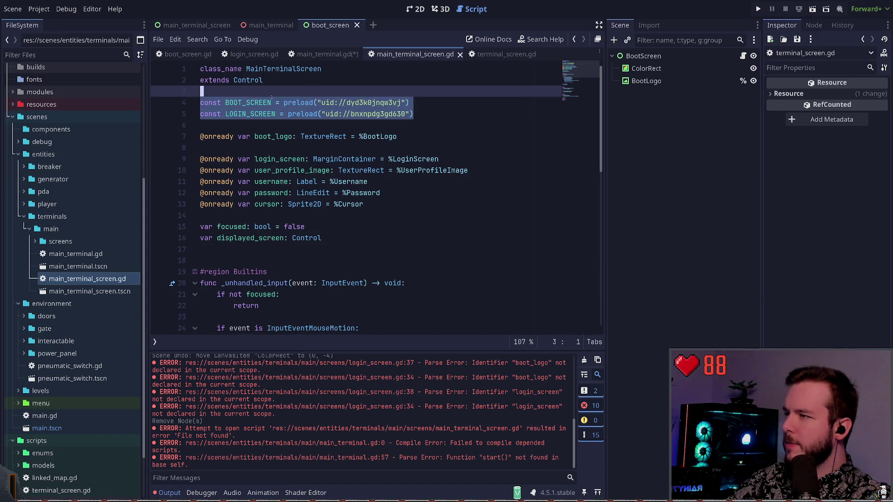
pyautogui.scroll(-4, 351, 188)
pyautogui.scroll(-4, 337, 176)
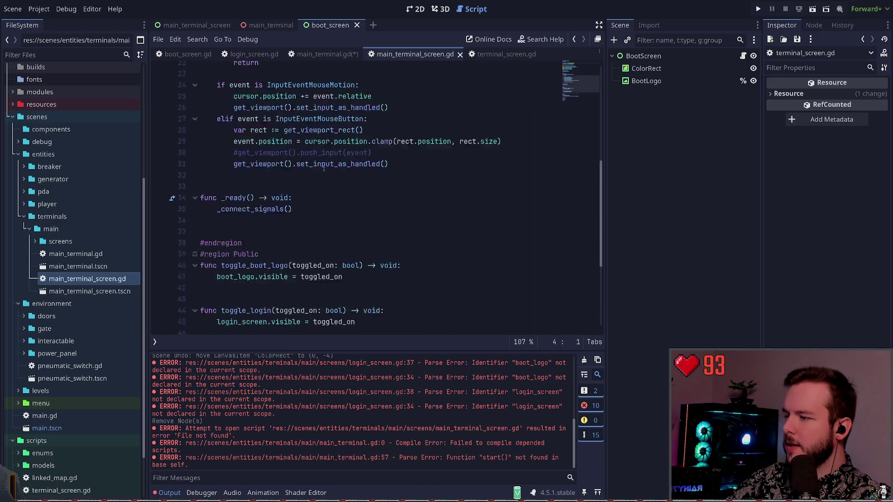
pyautogui.click(339, 186)
pyautogui.scroll(-3, 344, 146)
pyautogui.click(342, 126)
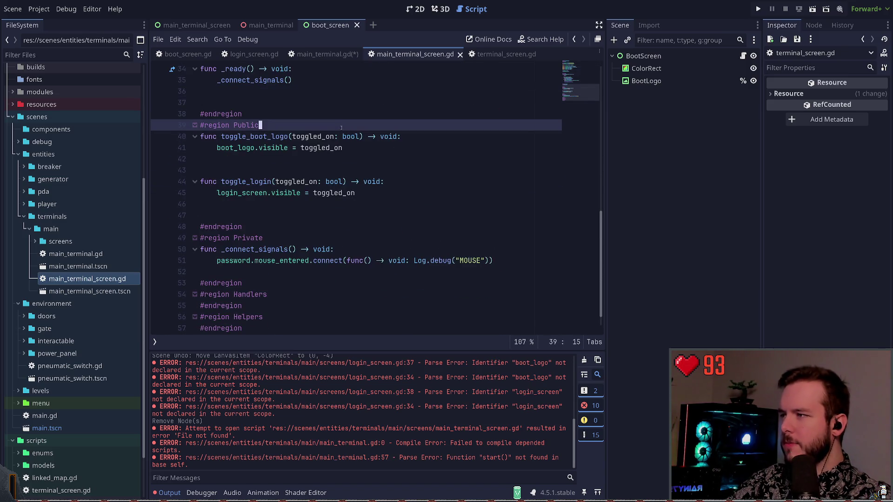
pyautogui.press('Return')
pyautogui.press('Return')
pyautogui.press('Up')
pyautogui.write('func ')
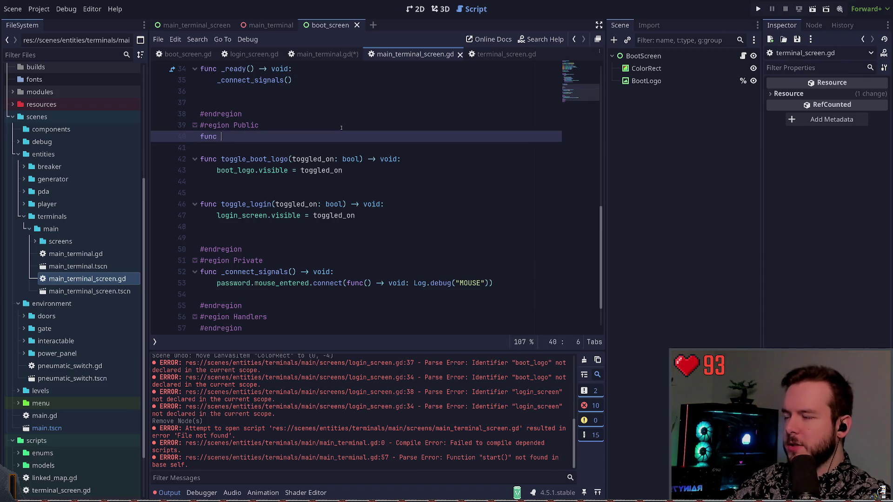
pyautogui.write('boot() -> void:')
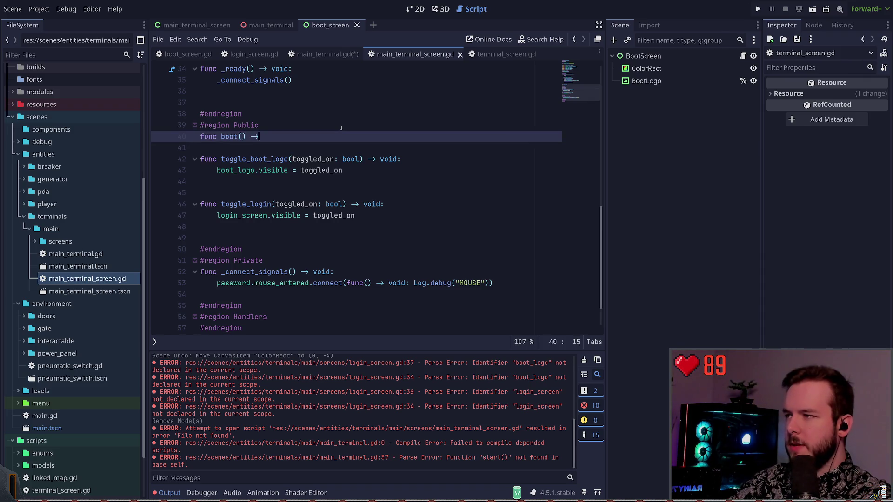
pyautogui.press('Return')
pyautogui.write('pass')
pyautogui.press('Down')
pyautogui.press('Return')
pyautogui.write('func ')
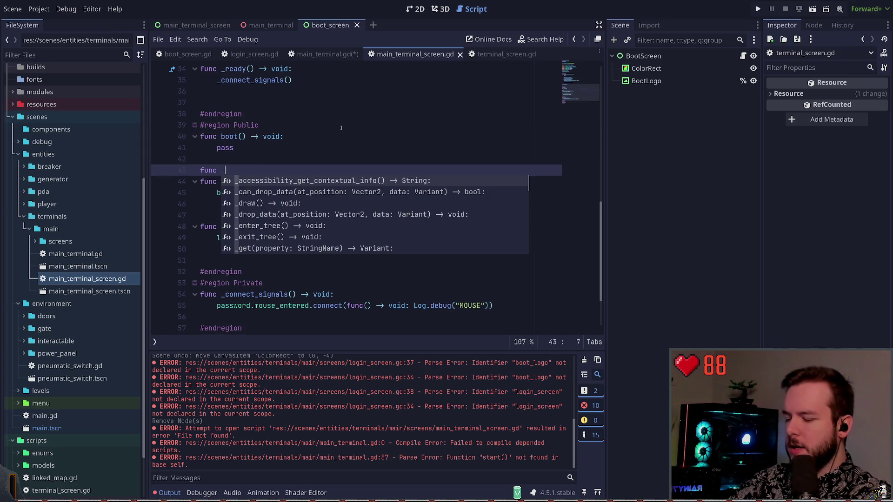
pyautogui.write('show_')
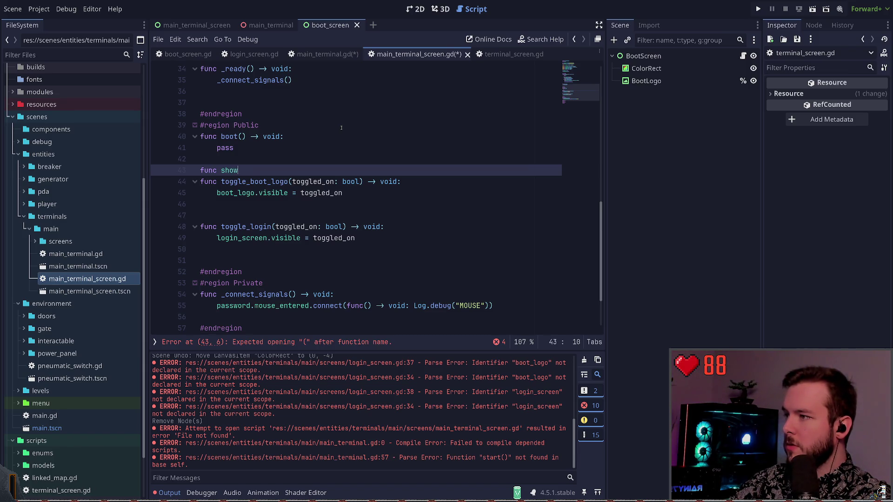
pyautogui.hotkey('ctrl', 'shift', 'k')
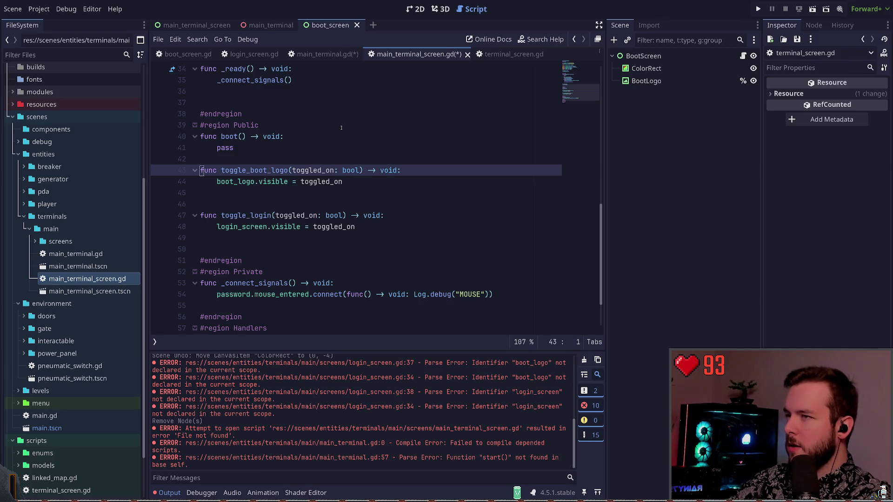
pyautogui.press('Up')
pyautogui.press('Up')
pyautogui.hotkey('shift', 'Up')
pyautogui.hotkey('shift', 'Up')
pyautogui.hotkey('shift', 'Up')
pyautogui.press('BackSpace')
pyautogui.hotkey('ctrl', 'z')
pyautogui.press('Down')
pyautogui.hotkey('shift', 'Up')
pyautogui.hotkey('ctrl', 'shift', 'k')
pyautogui.hotkey('ctrl', 'shift', 'k')
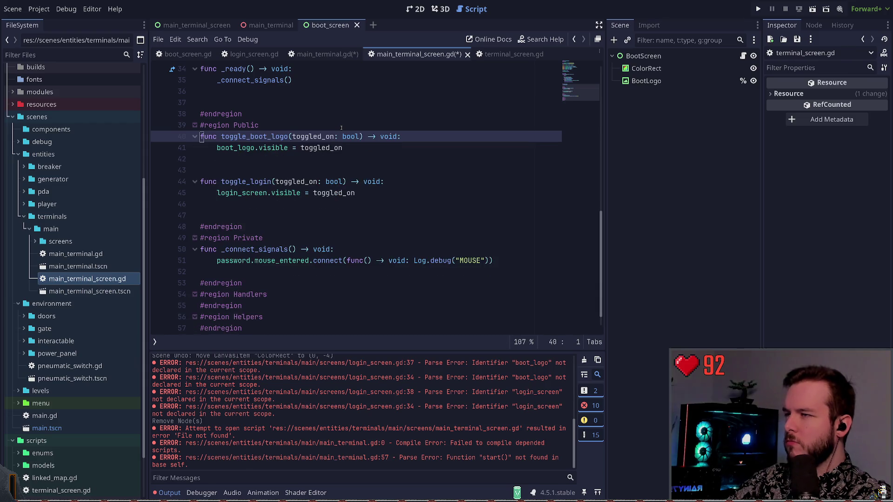
pyautogui.click(318, 55)
# Step: Delete the unfinished 'screen.' lines at the top of start() in main_terminal.gd
pyautogui.scroll(-2, 312, 166)
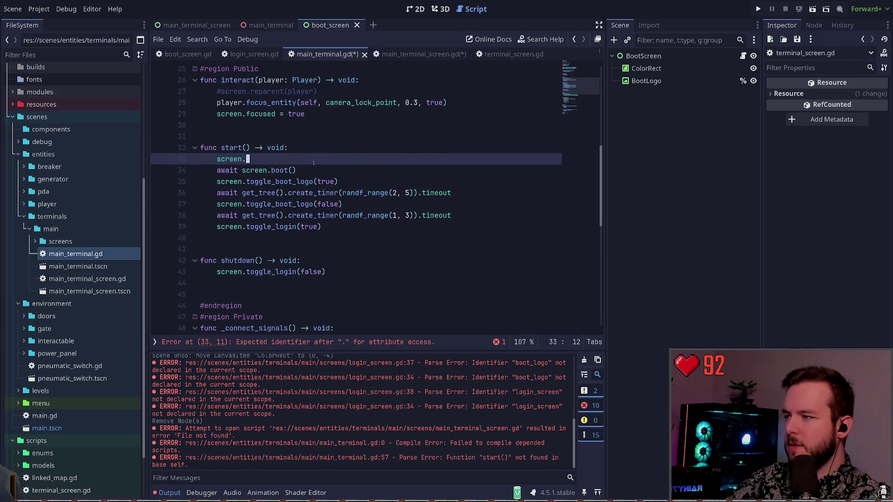
pyautogui.scroll(-2, 342, 172)
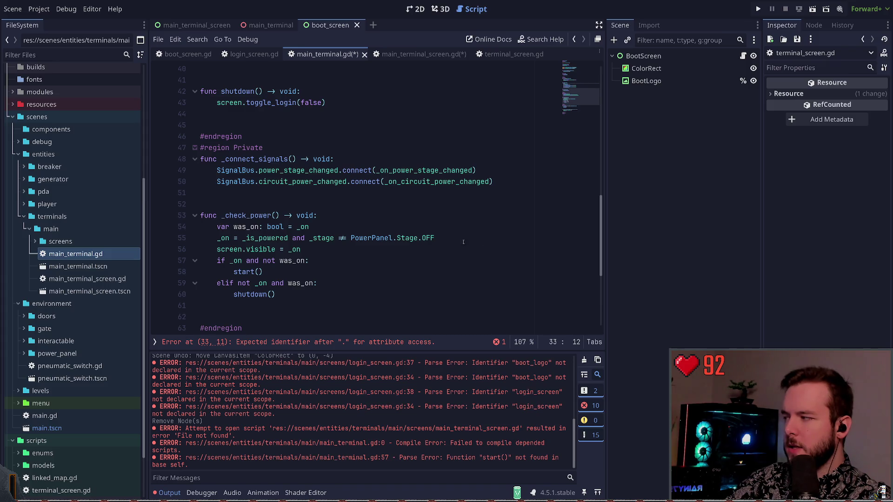
pyautogui.click(265, 271)
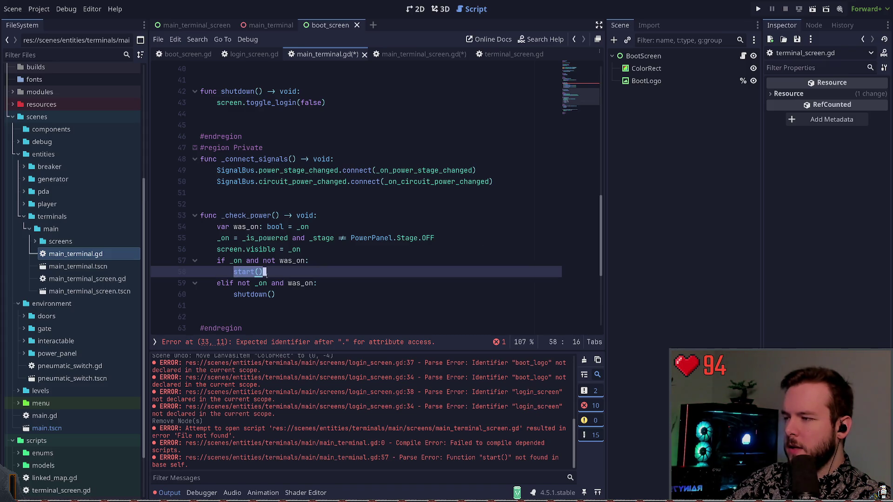
pyautogui.scroll(5, 276, 241)
pyautogui.click(274, 159)
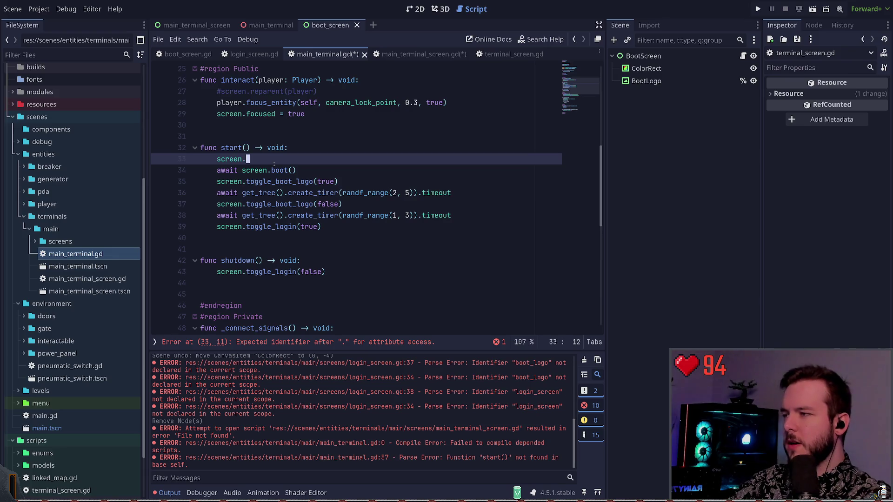
pyautogui.hotkey('ctrl', 'shift', 'k')
pyautogui.hotkey('ctrl', 'shift', 'Return')
pyautogui.write('screen.')
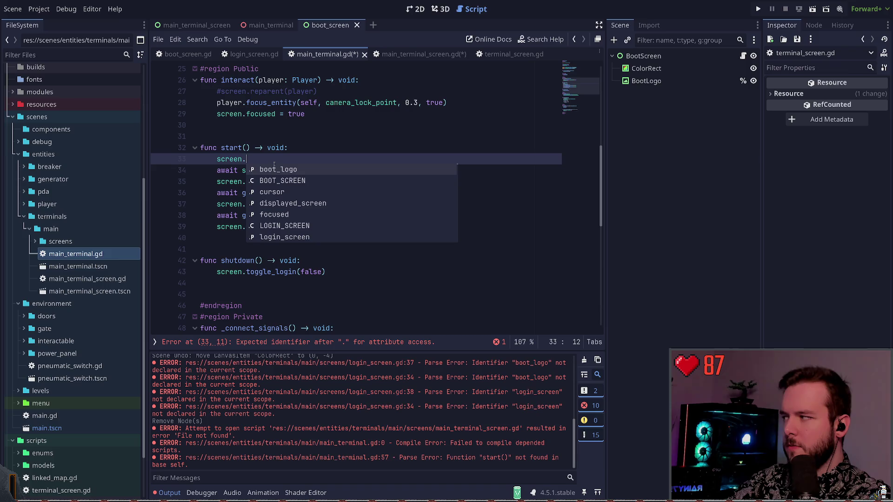
pyautogui.press('Escape')
pyautogui.hotkey('ctrl', 'shift', 'k')
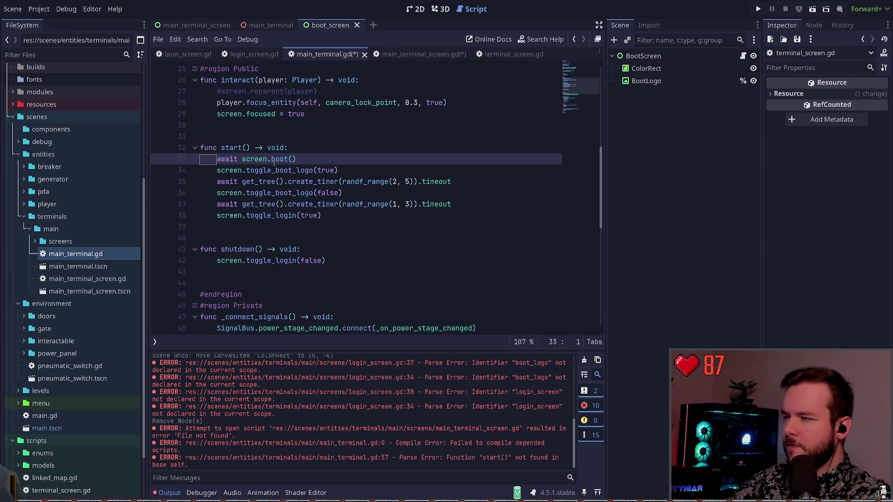
# Step: Cut the boot and timer lines from start(), leaving only screen.toggle_login(true), then open boot_screen.gd
pyautogui.press('Down')
pyautogui.press('Down')
pyautogui.press('Down')
pyautogui.hotkey('shift', 'Up')
pyautogui.hotkey('shift', 'Up')
pyautogui.hotkey('shift', 'Up')
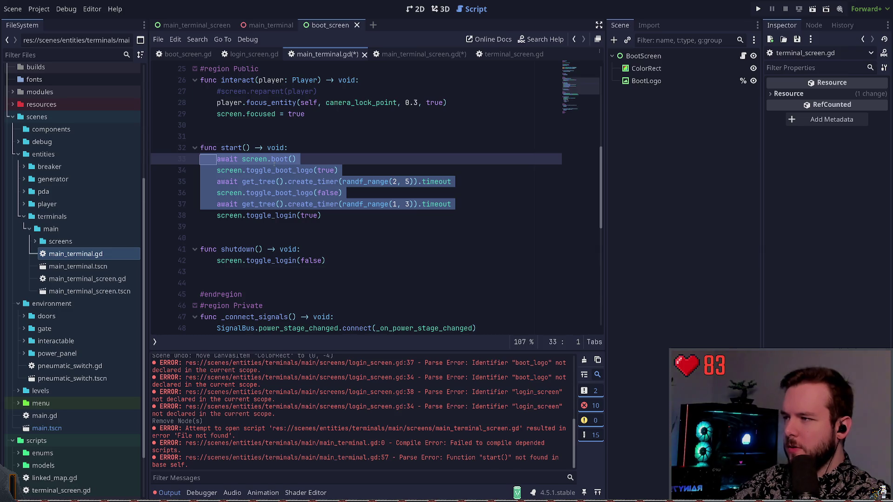
pyautogui.press('Delete')
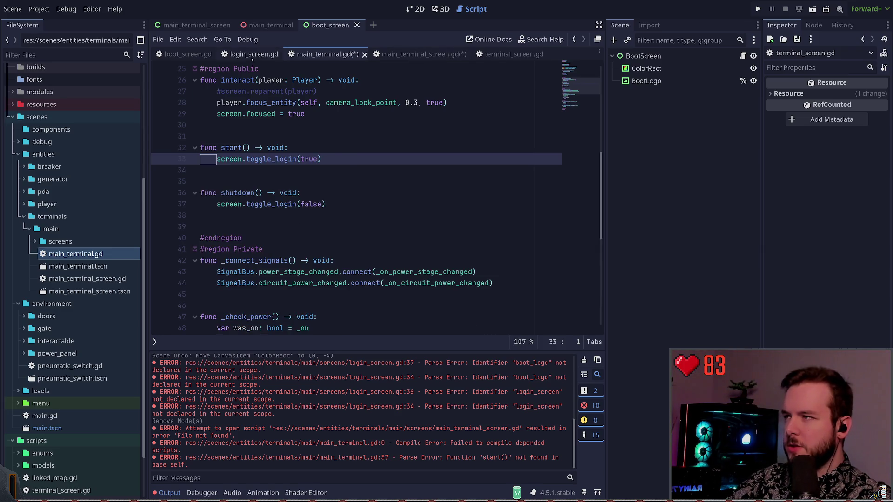
pyautogui.click(187, 55)
# Step: Add a boot() -> void function under #region Public containing the pasted boot and timer code
pyautogui.press('Return')
pyautogui.press('Return')
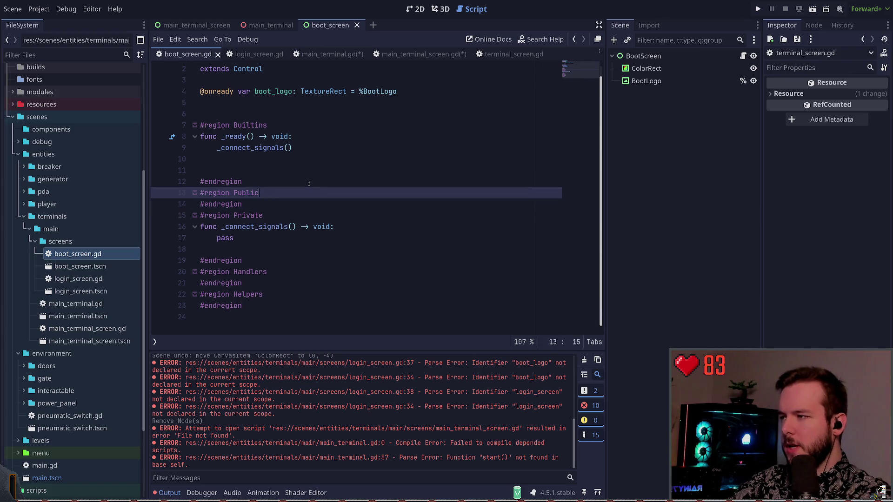
pyautogui.press('Up')
pyautogui.press('Up')
pyautogui.write('unc ')
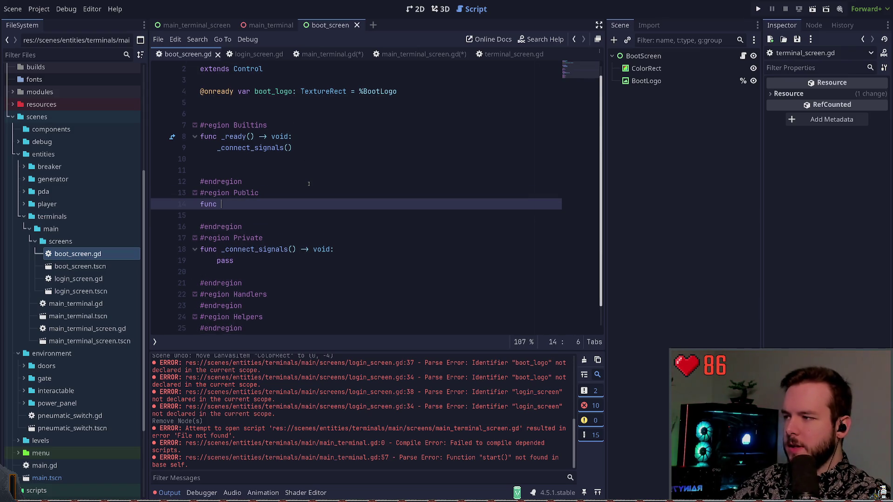
pyautogui.write('boot() -> v')
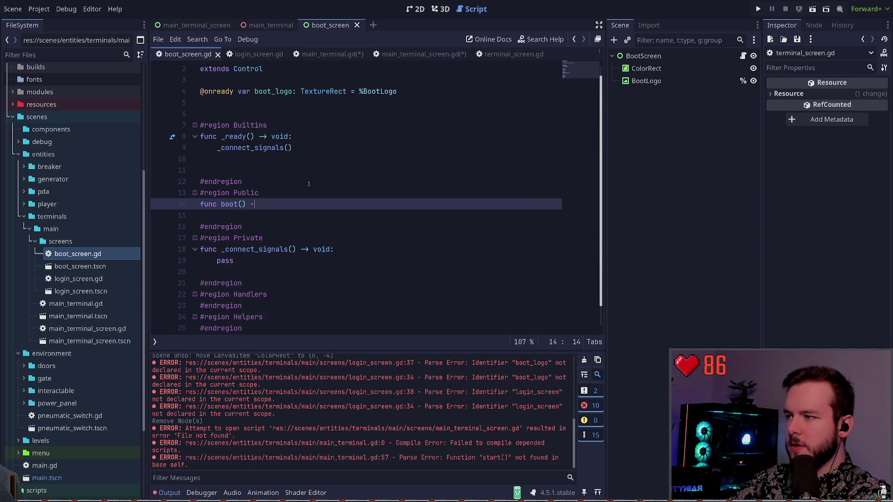
pyautogui.write('oid:')
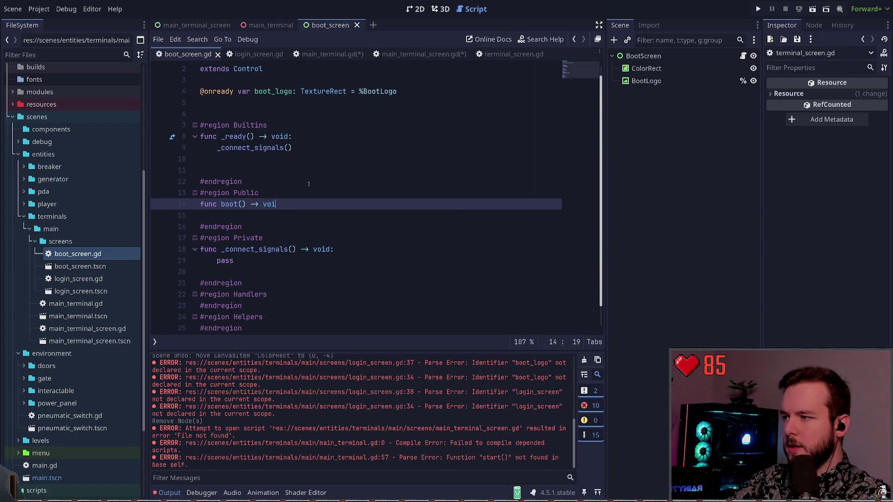
pyautogui.press('Return')
pyautogui.write('await screen.boot() \tscreen.toggle_boot_logo(true) \tawait get_tree().create_timer(randf_range(2, 5)).timeout \tscreen.toggle_boot_logo(false) \tawait get_tree().create_timer(randf_range(1, 3)).timeout')
pyautogui.press('Up')
pyautogui.press('Up')
pyautogui.press('Up')
pyautogui.hotkey('ctrl', 'shift', 'k')
pyautogui.hotkey('ctrl', 's')
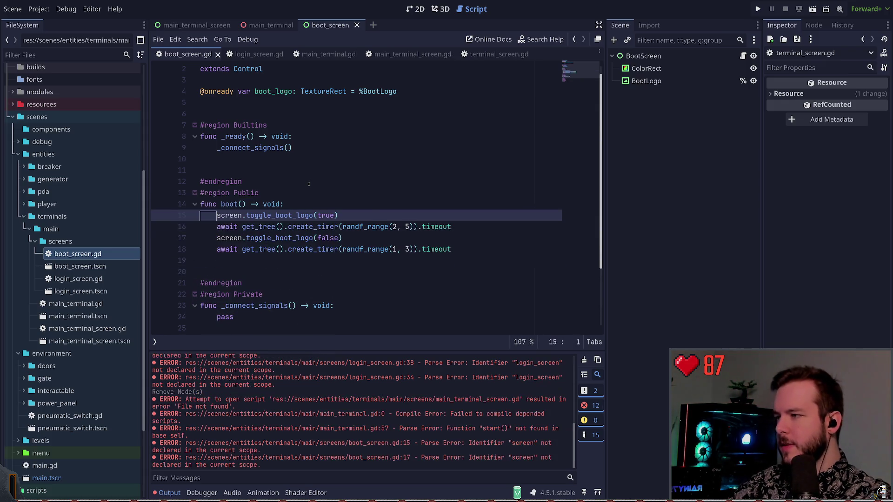
# Step: Replace the screen.toggle_boot_logo(true) call with boot_logo.show()
pyautogui.press('Right')
pyautogui.hotkey('ctrl', 'Delete')
pyautogui.press('Delete')
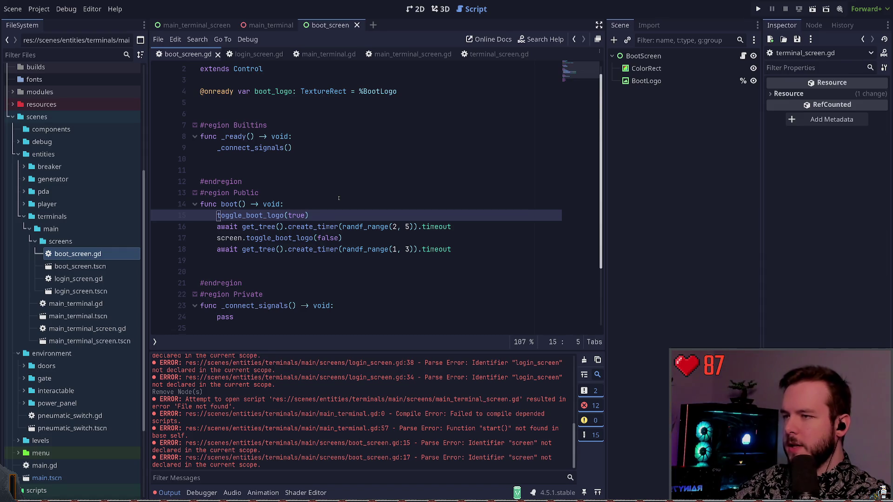
pyautogui.hotkey('shift', 'End')
pyautogui.press('Delete')
pyautogui.write('boot_logo.show(')
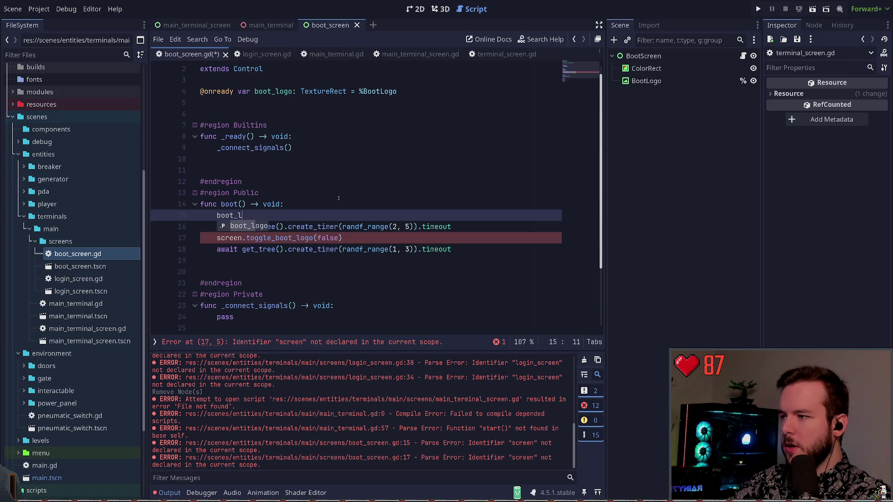
pyautogui.hotkey('ctrl', 'x')
pyautogui.press('Down')
pyautogui.hotkey('ctrl', 'v')
pyautogui.hotkey('ctrl', 'z')
pyautogui.press('Up')
pyautogui.hotkey('ctrl', 'v')
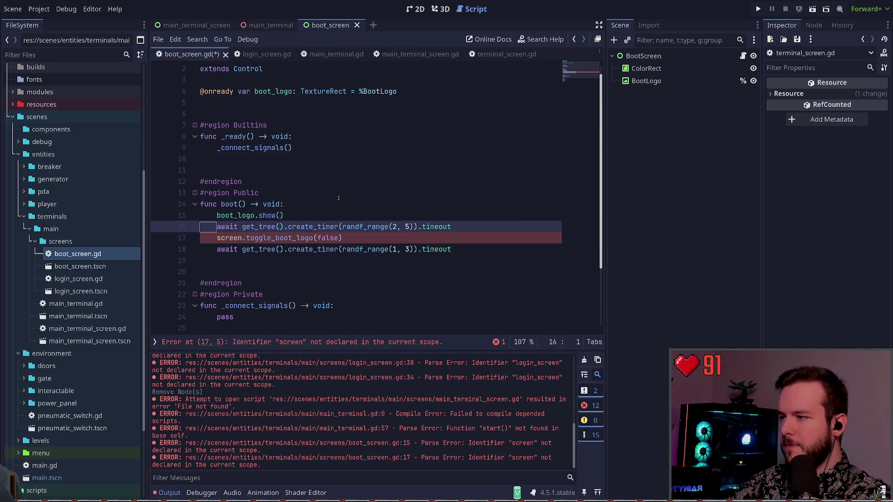
# Step: Replace the toggle_boot_logo(false) line with boot_logo.hide() and save boot_screen.gd
pyautogui.press('Down')
pyautogui.hotkey('ctrl', 'v')
pyautogui.hotkey('ctrl', 'shift', 'k')
pyautogui.press('Up')
pyautogui.hotkey('ctrl', 'Right')
pyautogui.press('Right')
pyautogui.hotkey('ctrl', 'shift', 'Right')
pyautogui.write('hide')
pyautogui.hotkey('ctrl', 's')
# Step: Discard an unfinished await line below the last timer and open terminal_screen.gd
pyautogui.press('Down')
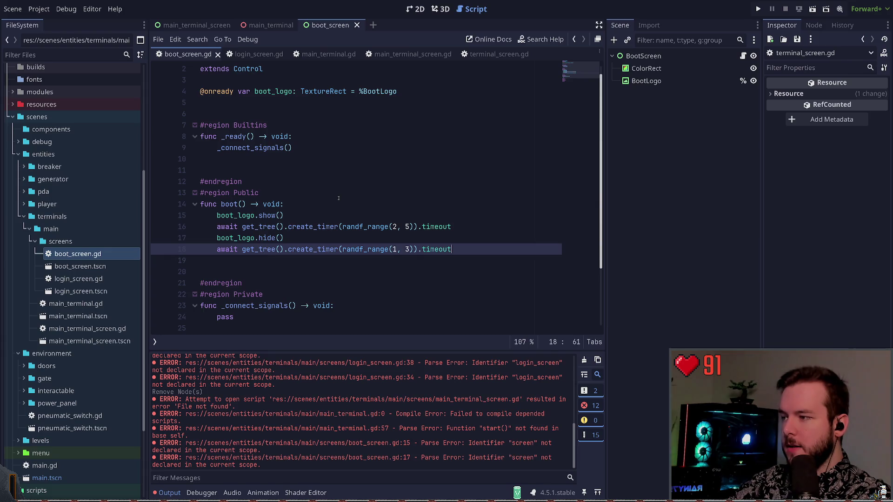
pyautogui.press('End')
pyautogui.press('Return')
pyautogui.write('await')
pyautogui.hotkey('ctrl', 'shift', 'k')
pyautogui.click(486, 55)
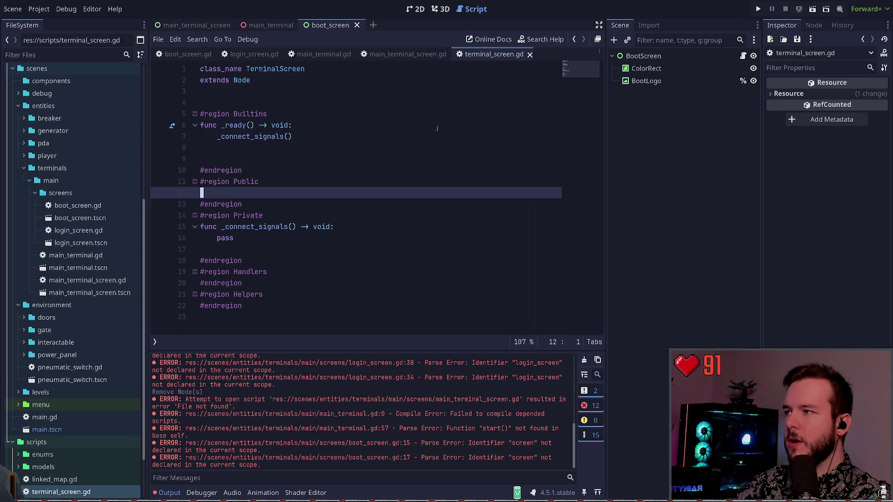
# Step: Type 'signal finished' under extends Node, cut it again, save, and return to boot_screen.gd
pyautogui.click(391, 90)
pyautogui.press('Return')
pyautogui.write('signal ')
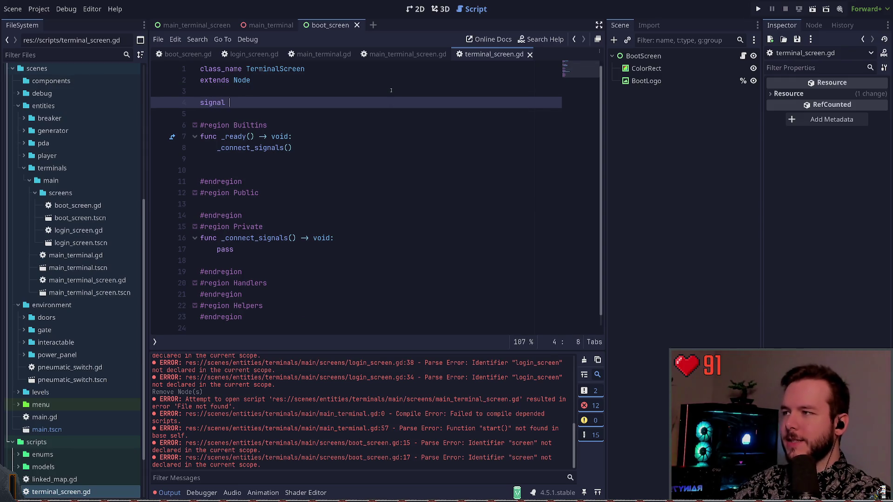
pyautogui.write('finished')
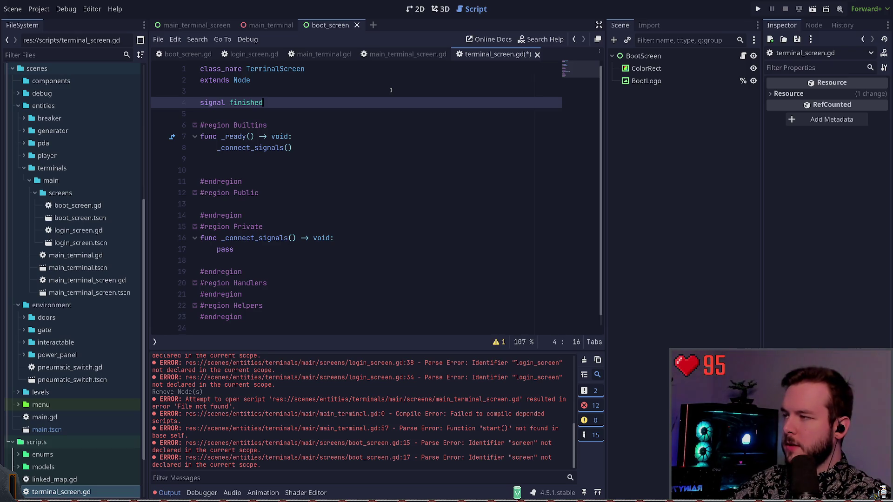
pyautogui.hotkey('ctrl', 'x')
pyautogui.hotkey('ctrl', 's')
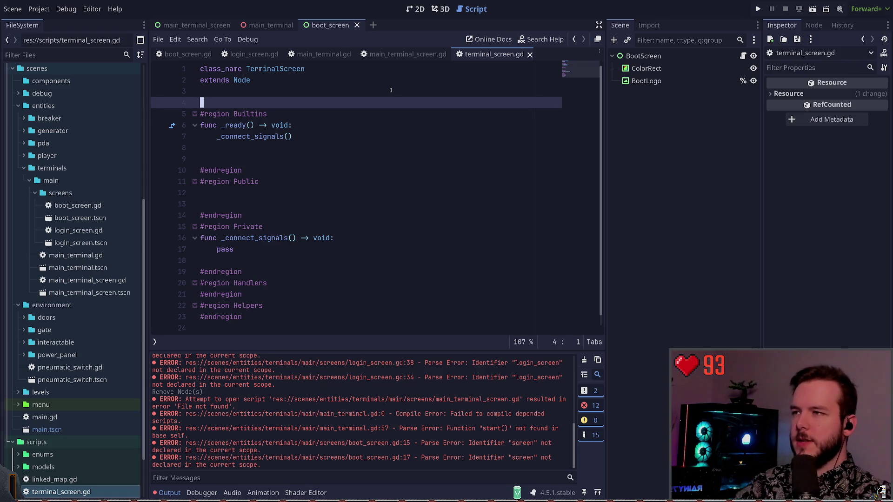
pyautogui.click(187, 53)
pyautogui.scroll(-3, 298, 148)
# Step: Add a 'signal finished' declaration below the class header and save boot_screen.gd
pyautogui.scroll(2, 303, 183)
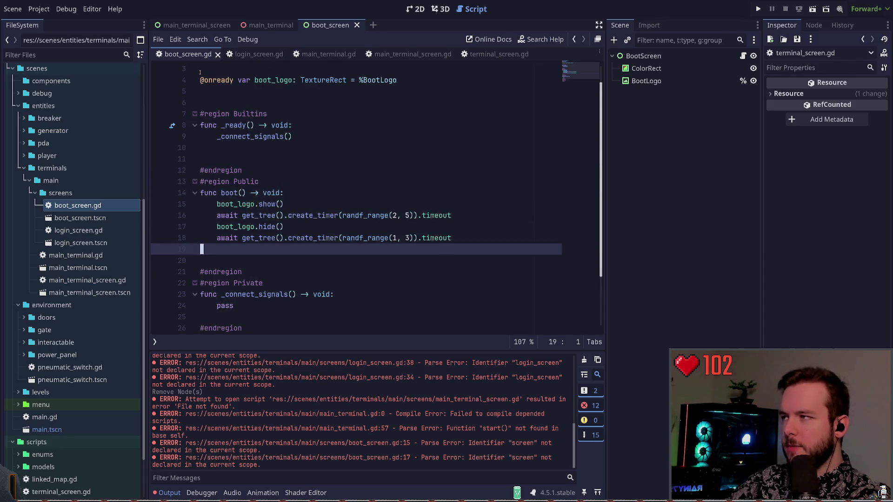
pyautogui.scroll(1, 345, 186)
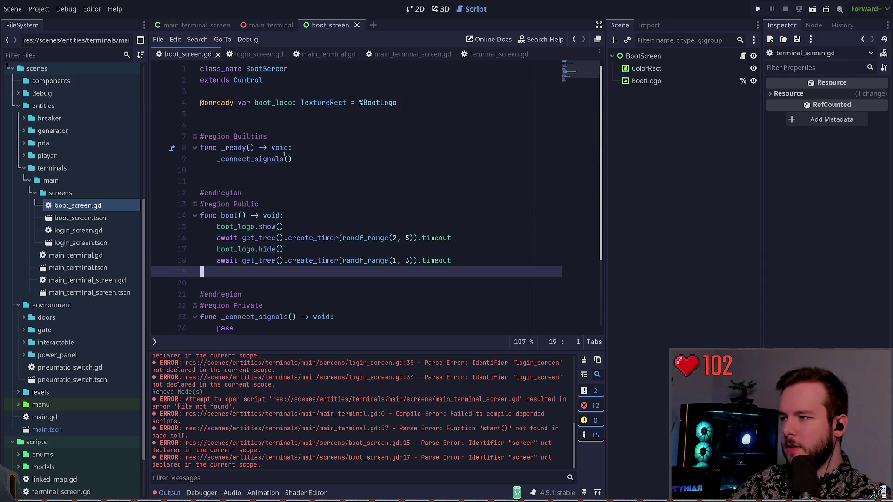
pyautogui.scroll(-2, 284, 155)
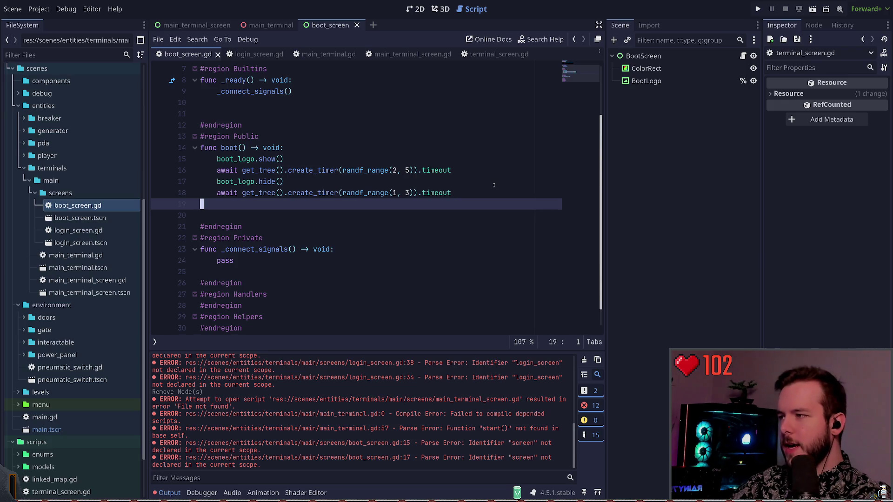
pyautogui.press('Up')
pyautogui.press('Up')
pyautogui.press('Up')
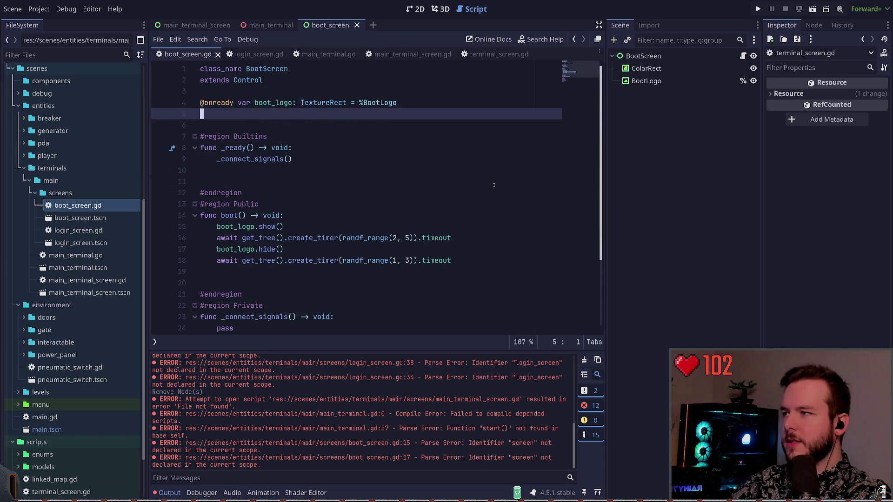
pyautogui.press('Return')
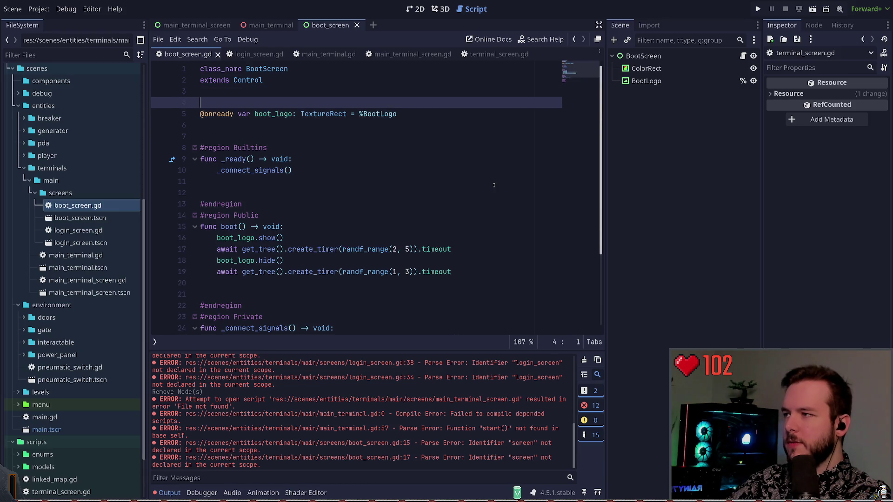
pyautogui.press('Return')
pyautogui.press('Up')
pyautogui.write('signal finished')
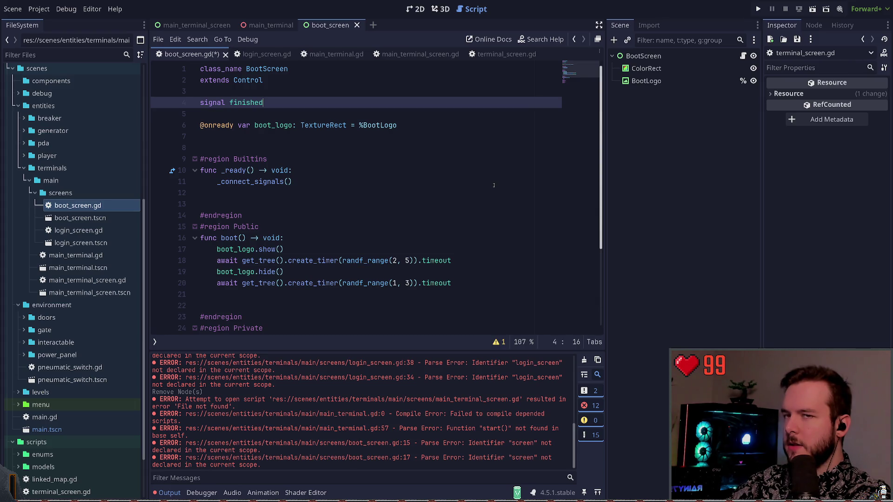
pyautogui.hotkey('ctrl', 's')
# Step: Insert a display_logo() call in boot() and cut out the old logo timing lines
pyautogui.press('Down')
pyautogui.press('Down')
pyautogui.press('Down')
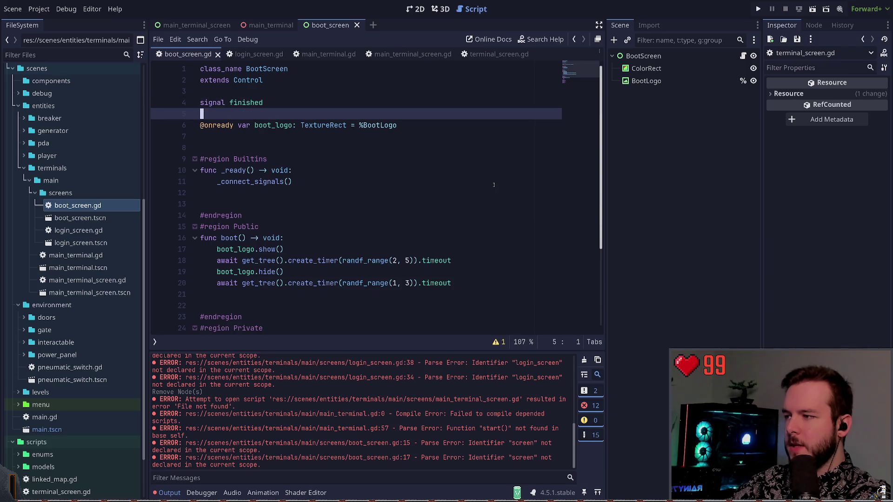
pyautogui.press('Up')
pyautogui.press('Up')
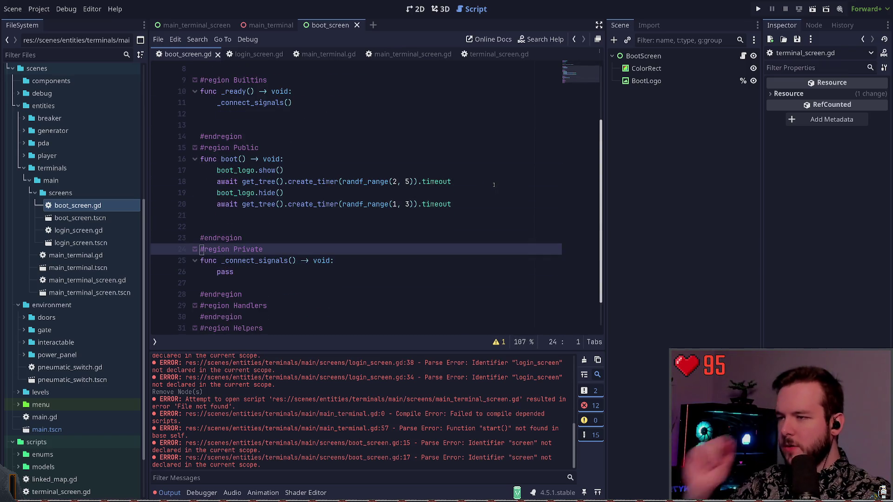
pyautogui.press('Up')
pyautogui.press('Up')
pyautogui.press('Up')
pyautogui.press('End')
pyautogui.press('Return')
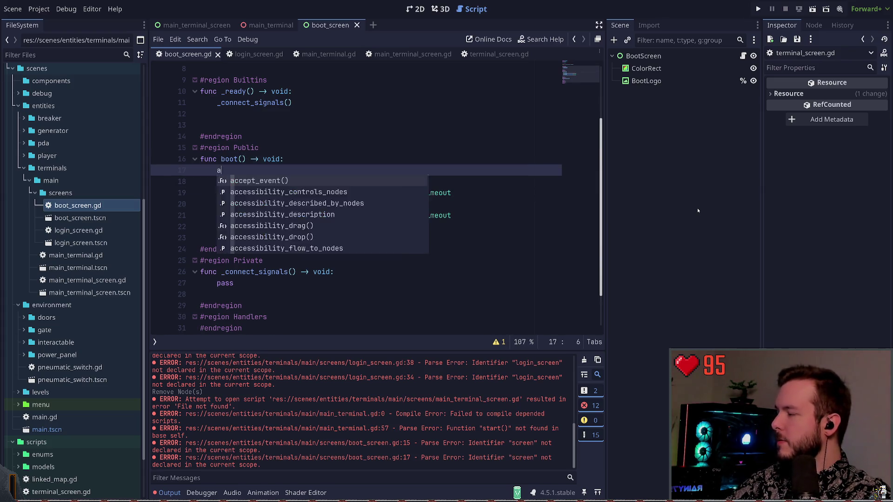
pyautogui.write('wai')
pyautogui.press('BackSpace')
pyautogui.press('BackSpace')
pyautogui.press('BackSpace')
pyautogui.write('display_logo()')
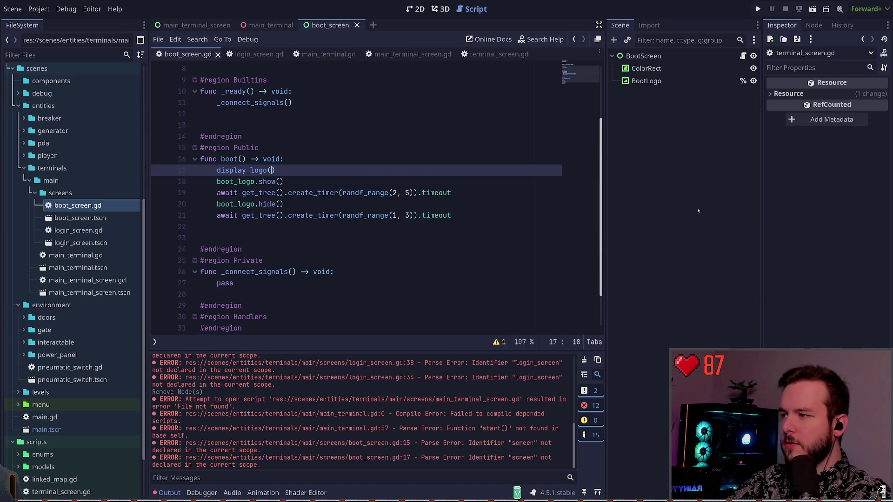
pyautogui.press('Down')
pyautogui.press('Down')
pyautogui.press('Down')
pyautogui.press('End')
pyautogui.hotkey('shift', 'Up')
pyautogui.hotkey('shift', 'Up')
pyautogui.hotkey('shift', 'Home')
pyautogui.press('BackSpace')
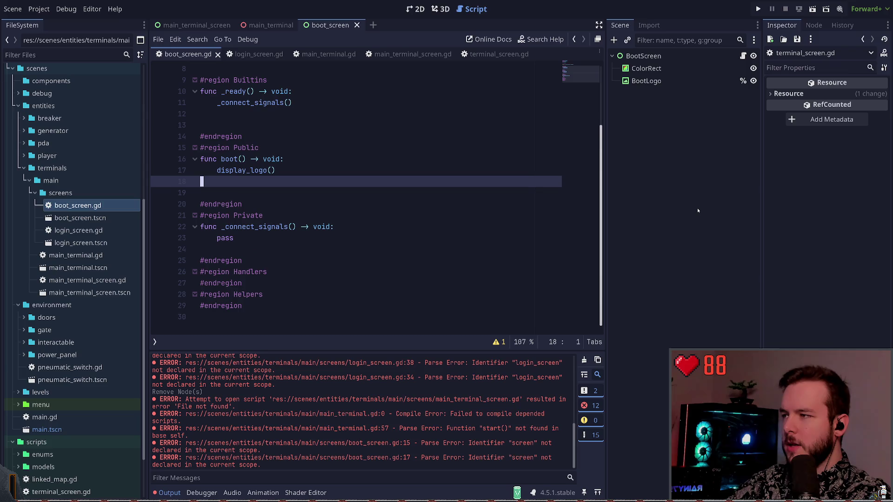
# Step: Create func _display_logo() -> void: in the private region, paste the logo lines into it, and save
pyautogui.press('Down')
pyautogui.press('Down')
pyautogui.press('Down')
pyautogui.press('Down')
pyautogui.press('Down')
pyautogui.press('Return')
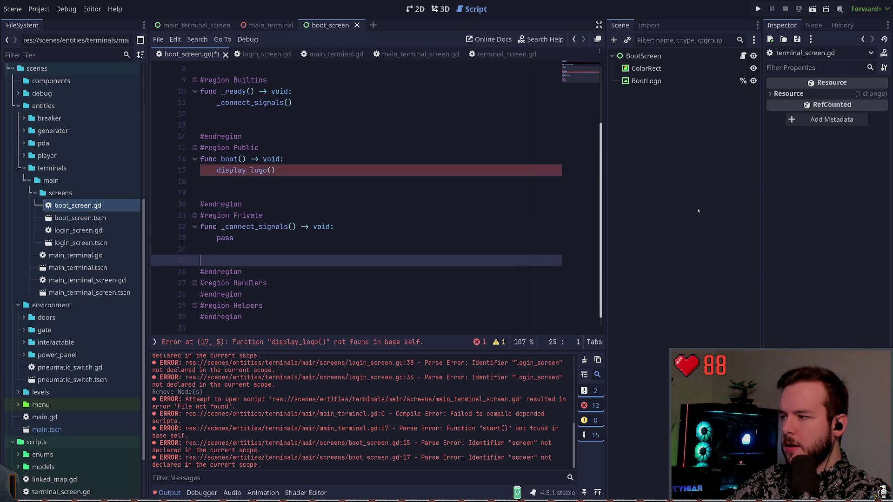
pyautogui.write('_display_logo(')
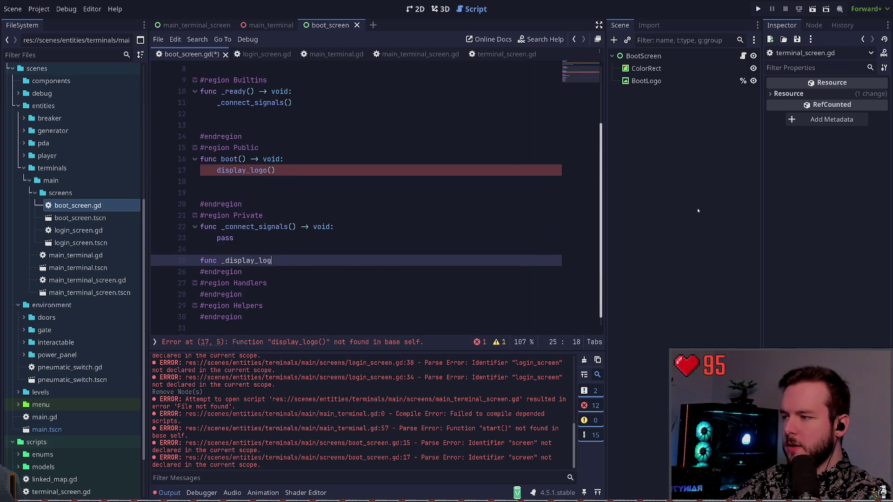
pyautogui.write(') -> void:')
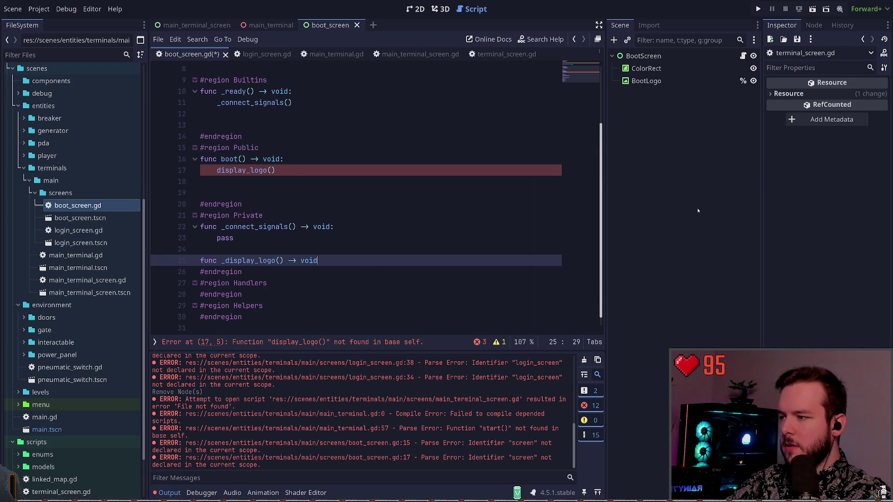
pyautogui.hotkey('ctrl', 'v')
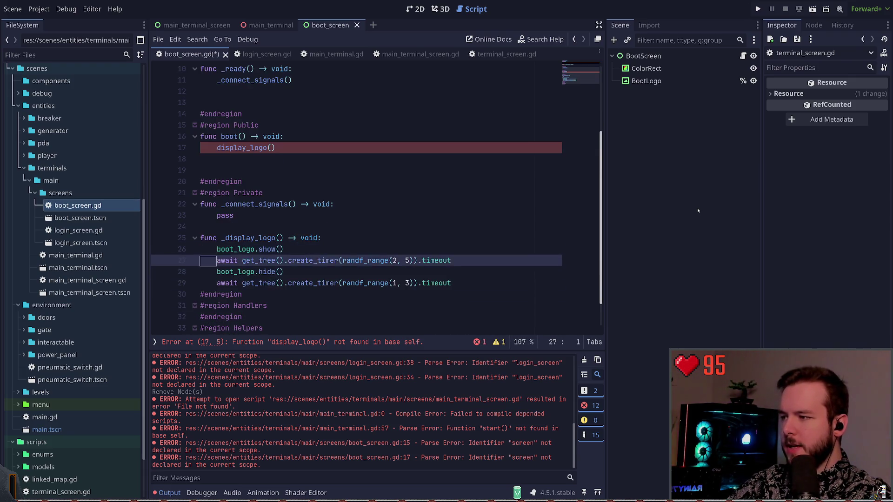
pyautogui.press('Return')
pyautogui.click(373, 229)
pyautogui.press('Return')
pyautogui.hotkey('ctrl', 's')
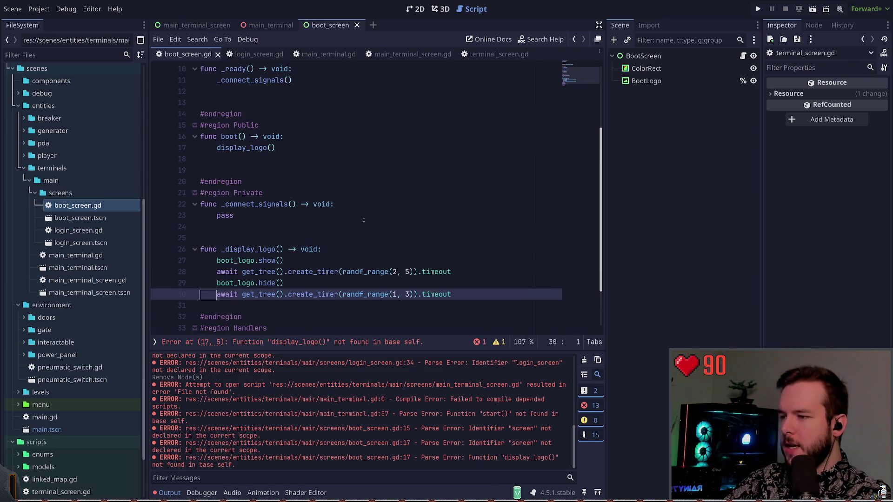
# Step: Review the display_logo() call and the hide and await lines in _display_logo()
pyautogui.click(338, 153)
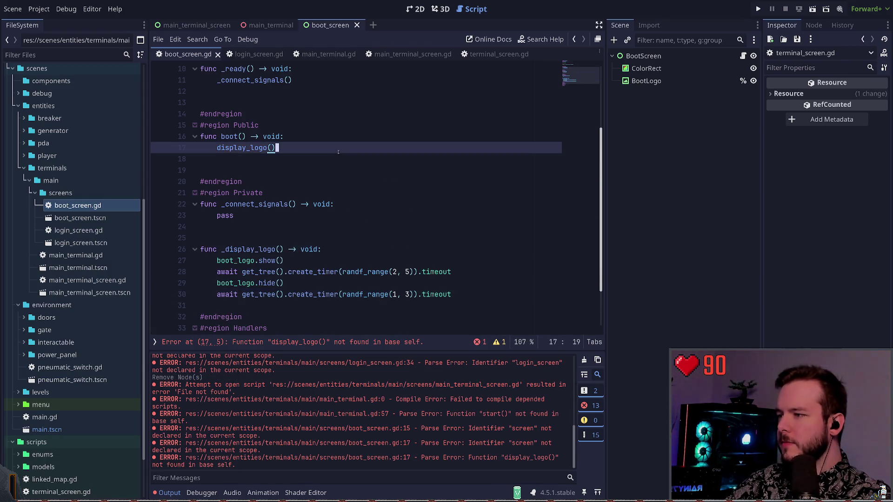
pyautogui.moveTo(217, 272)
pyautogui.mouseDown()
pyautogui.moveTo(452, 273)
pyautogui.moveTo(456, 284)
pyautogui.mouseUp()
pyautogui.click(343, 238)
pyautogui.scroll(3, 343, 225)
pyautogui.scroll(-3, 344, 222)
pyautogui.scroll(3, 339, 210)
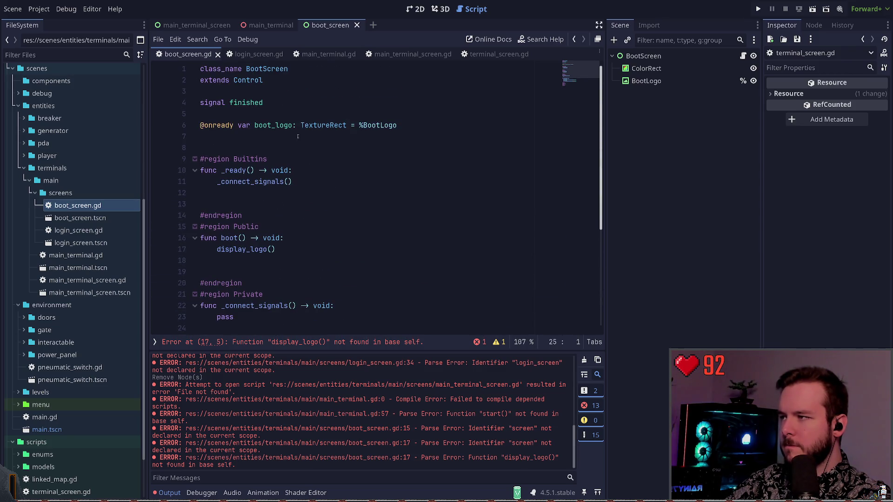
pyautogui.click(298, 136)
pyautogui.press('Up')
pyautogui.press('Up')
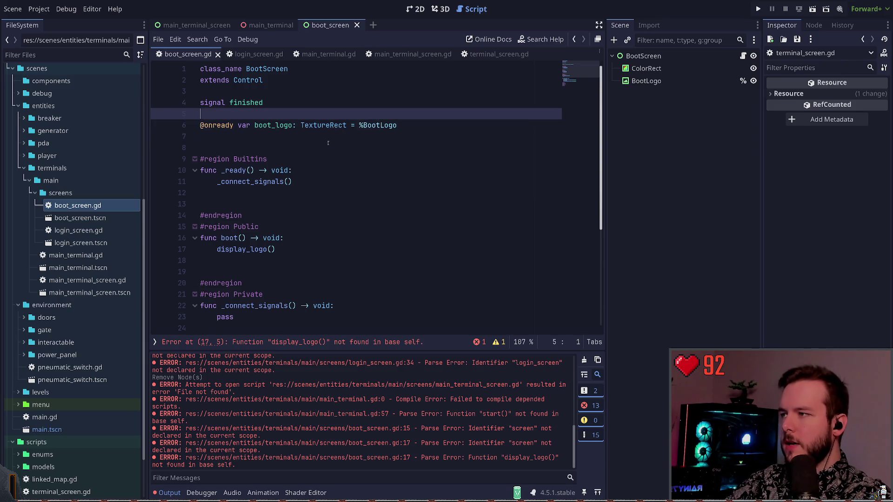
pyautogui.press('Return')
pyautogui.press('Return')
pyautogui.press('Up')
pyautogui.write('#')
pyautogui.press('BackSpace')
pyautogui.write('@expov')
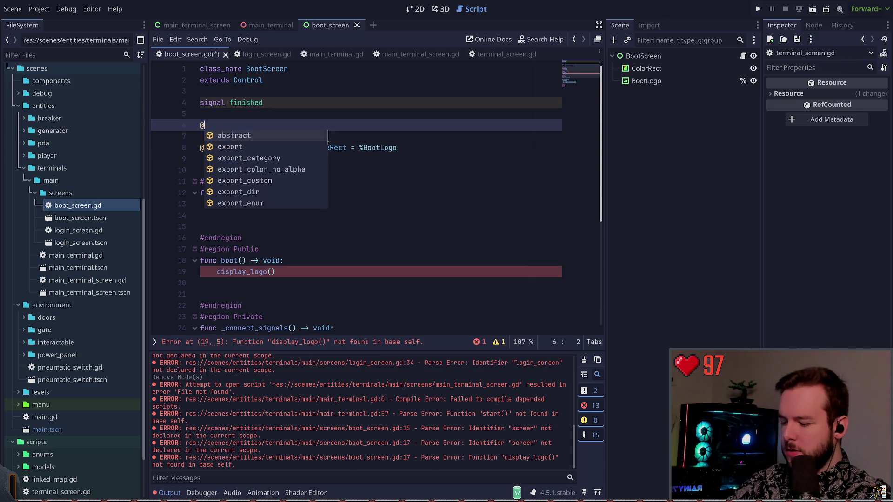
pyautogui.press('BackSpace')
pyautogui.write('rt boot_time')
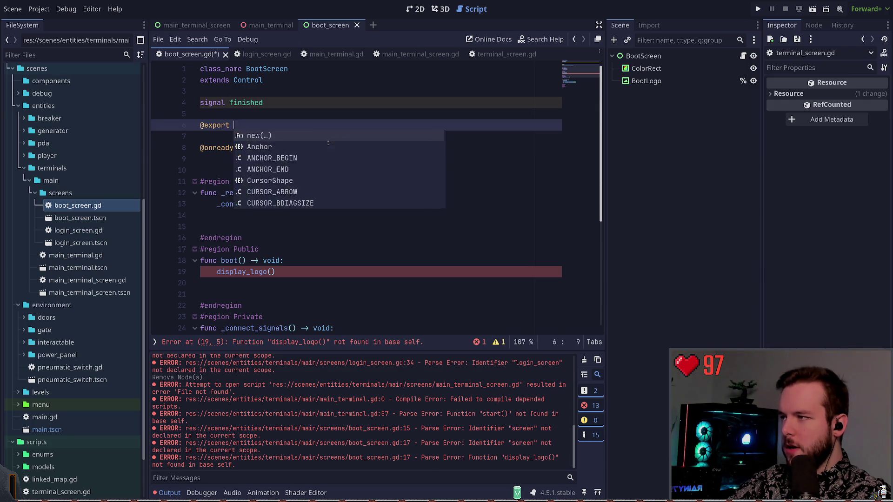
pyautogui.write('_variance')
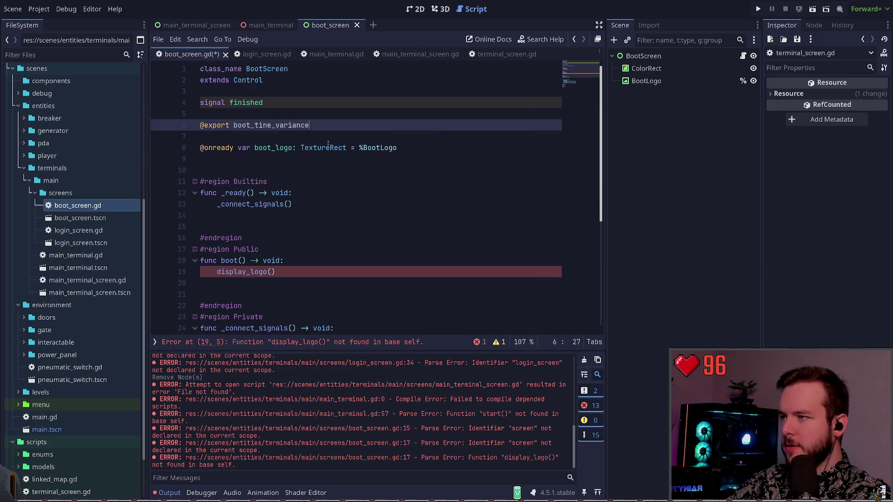
pyautogui.press('BackSpace')
pyautogui.press('BackSpace')
pyautogui.press('BackSpace')
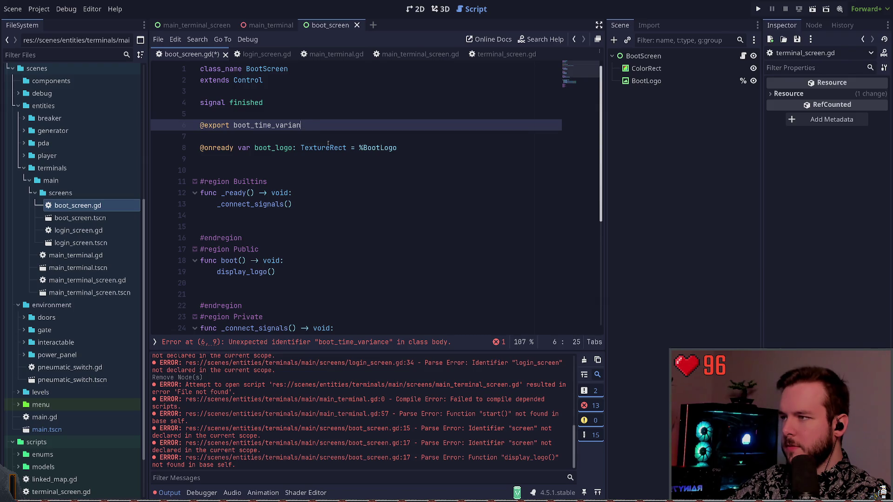
pyautogui.write('r')
pyautogui.press('BackSpace')
pyautogui.write('va')
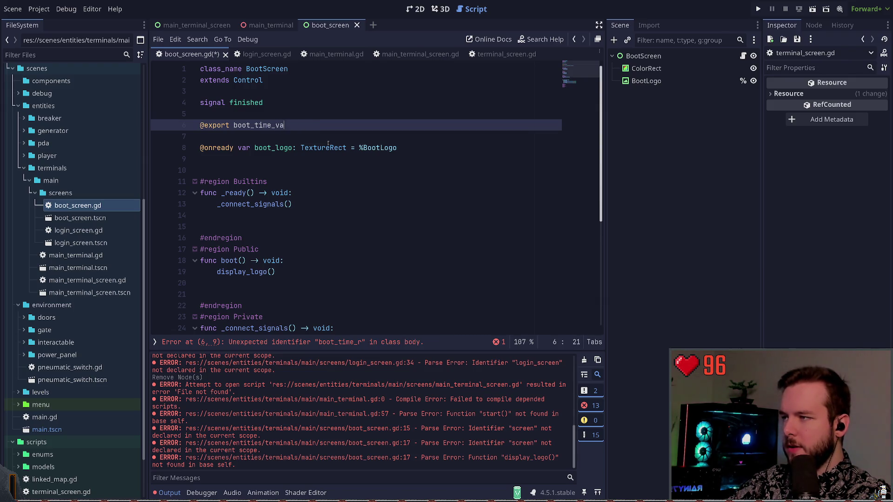
pyautogui.press('BackSpace')
pyautogui.press('BackSpace')
pyautogui.write('riance(')
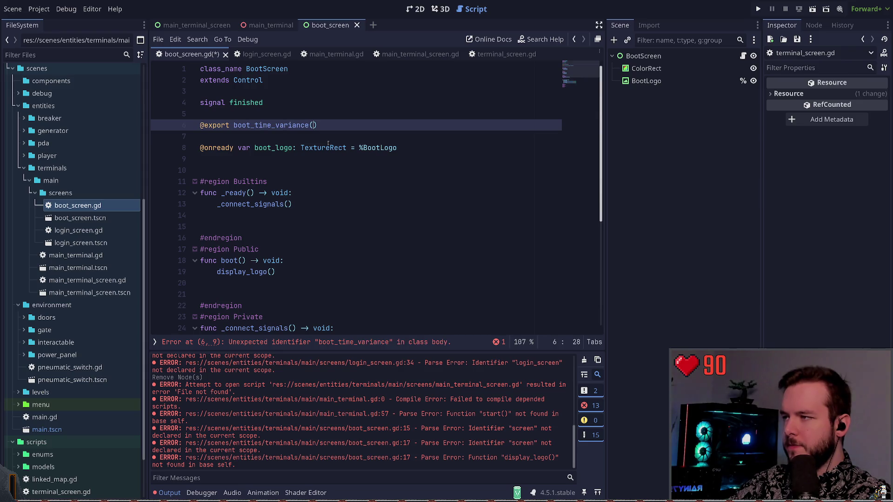
pyautogui.write(':')
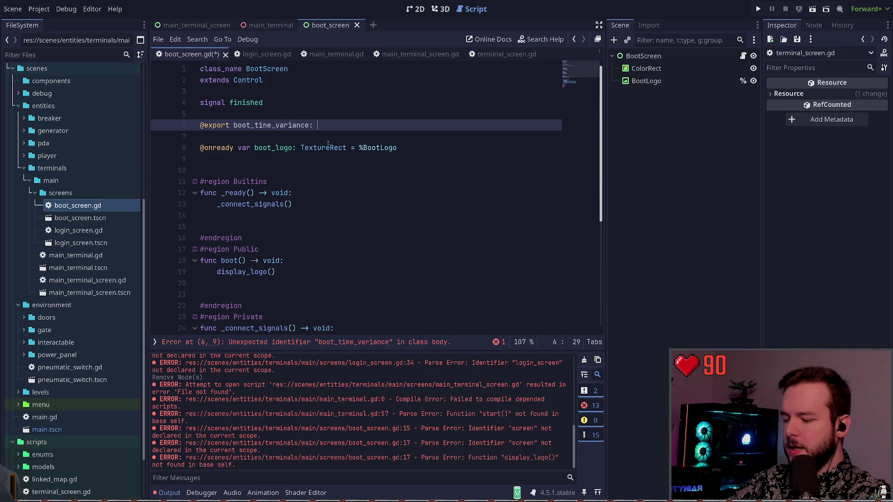
pyautogui.press('BackSpace')
pyautogui.press('BackSpace')
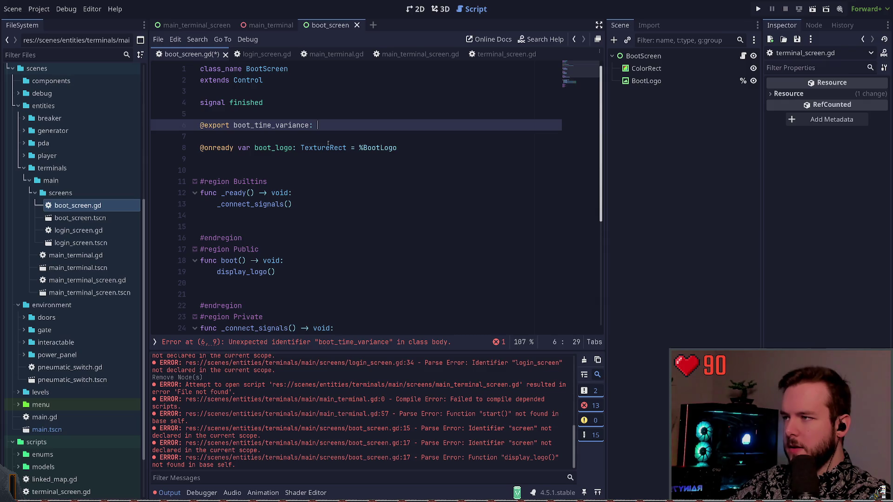
pyautogui.press('Home')
pyautogui.hotkey('ctrl', 'Right')
pyautogui.hotkey('ctrl', 'Right')
pyautogui.press('Left')
pyautogui.write('_r')
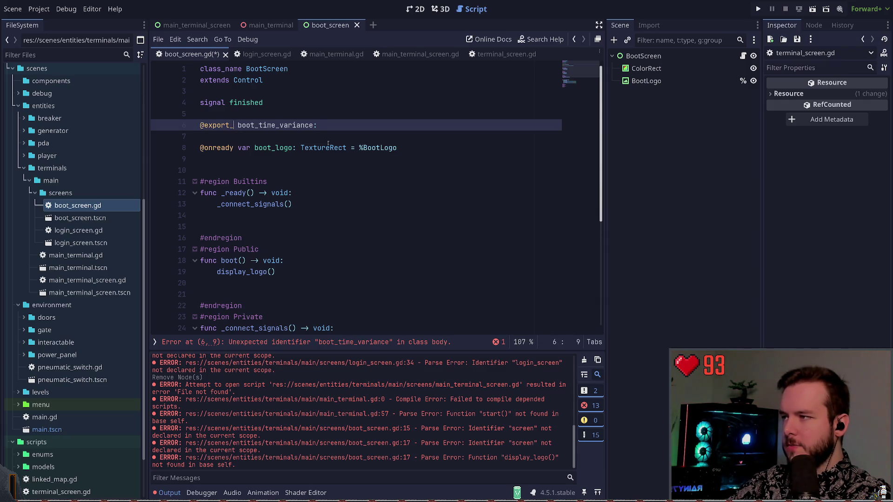
pyautogui.press('Return')
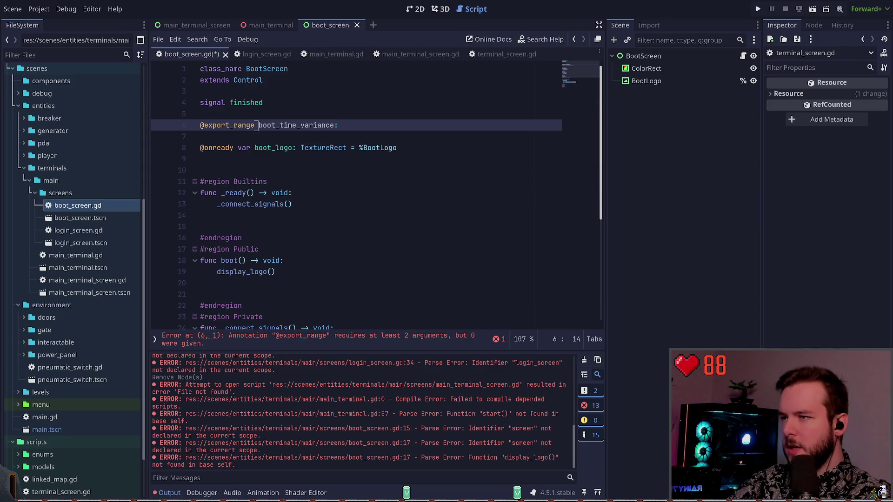
pyautogui.write('var')
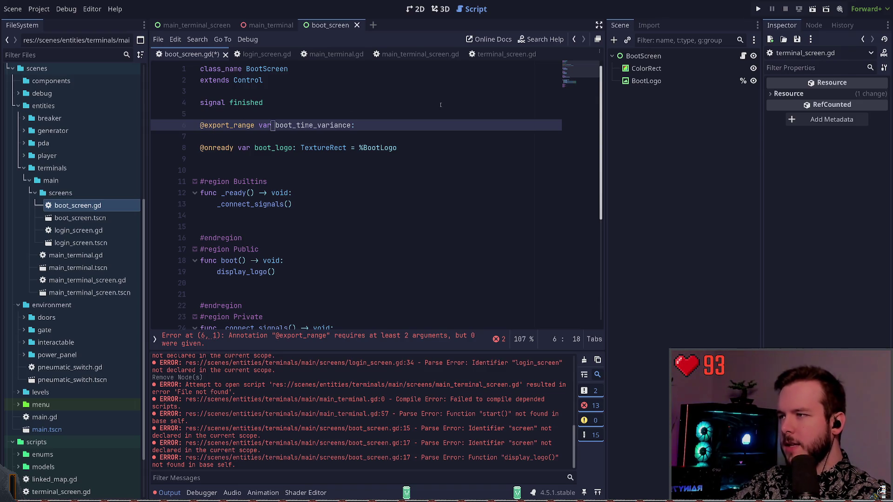
pyautogui.press('Home')
pyautogui.hotkey('ctrl', 'Right')
pyautogui.write('(')
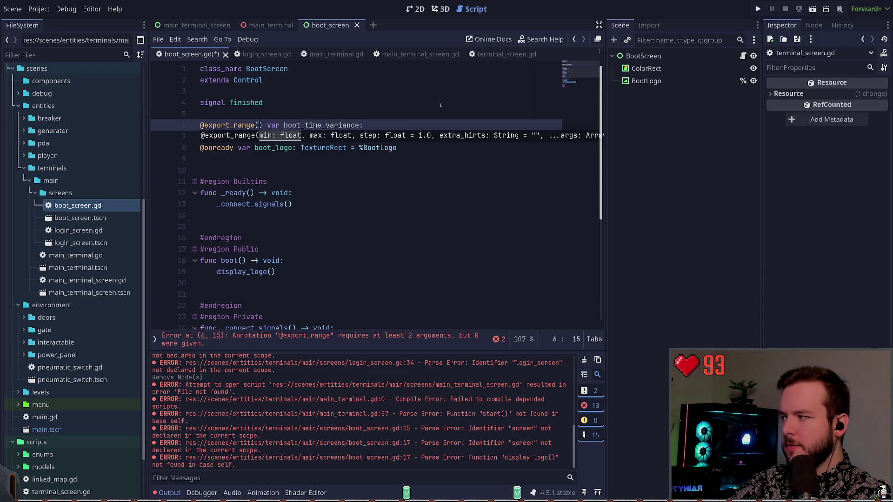
pyautogui.write('0,')
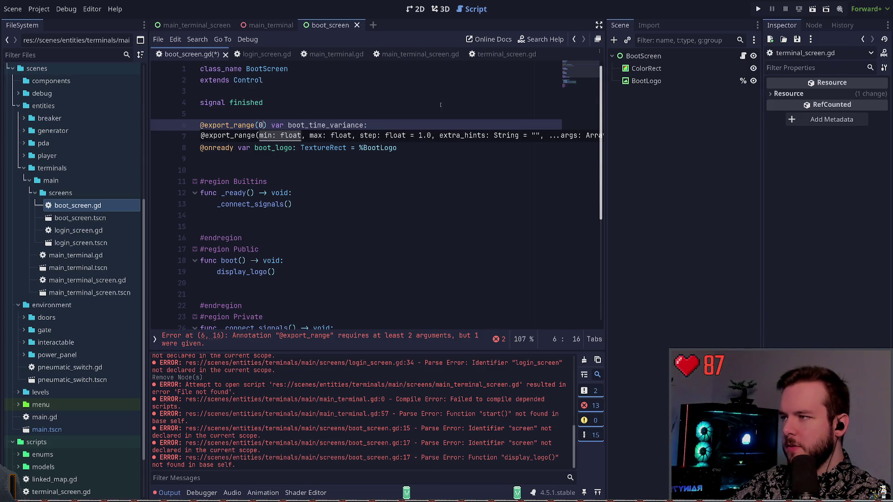
pyautogui.write(' 10, ')
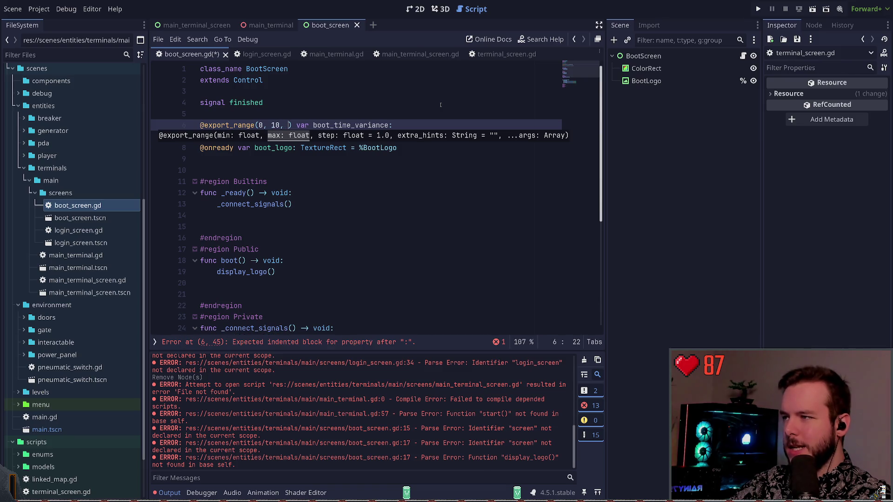
pyautogui.write('0.1')
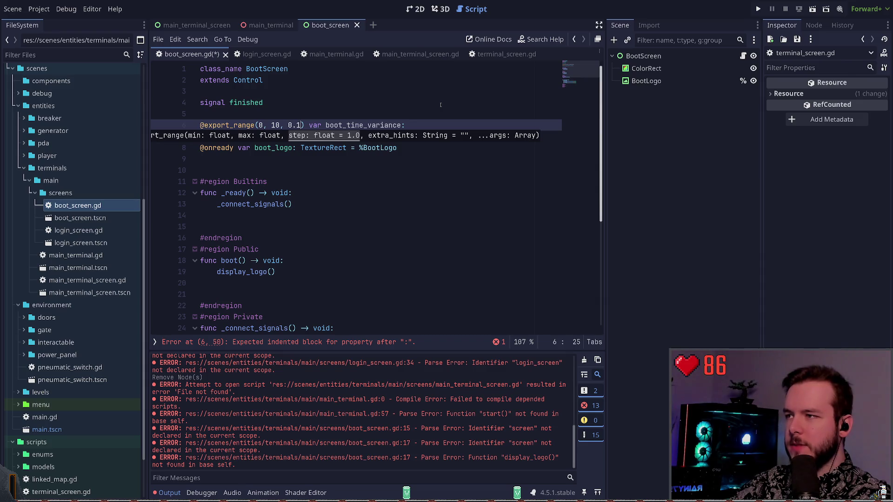
pyautogui.press('End')
pyautogui.hotkey('ctrl', 's')
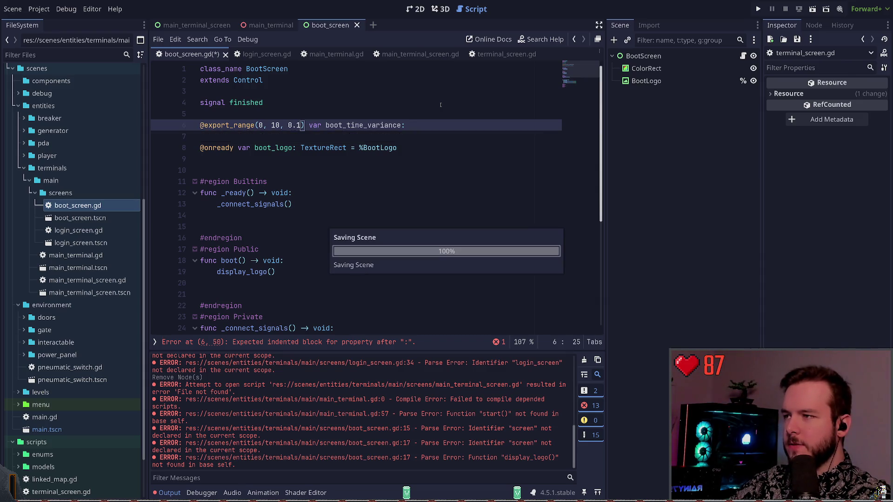
pyautogui.write(':= ')
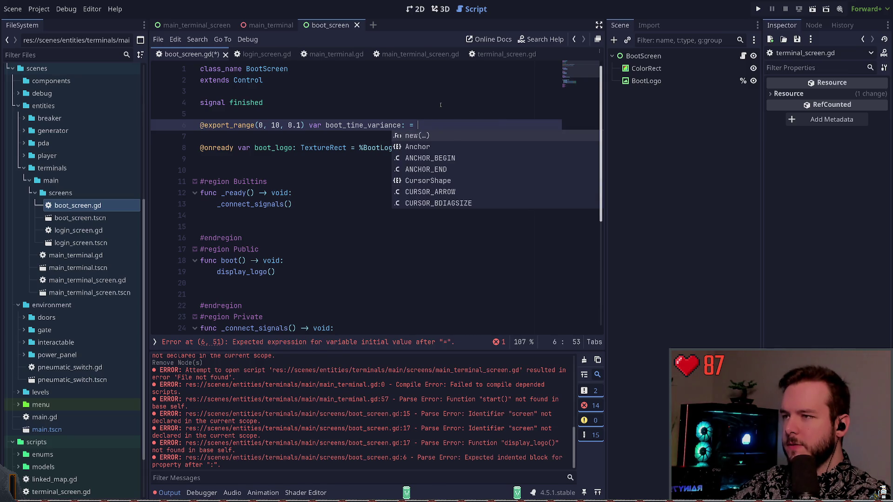
pyautogui.write('2')
pyautogui.hotkey('ctrl', 's')
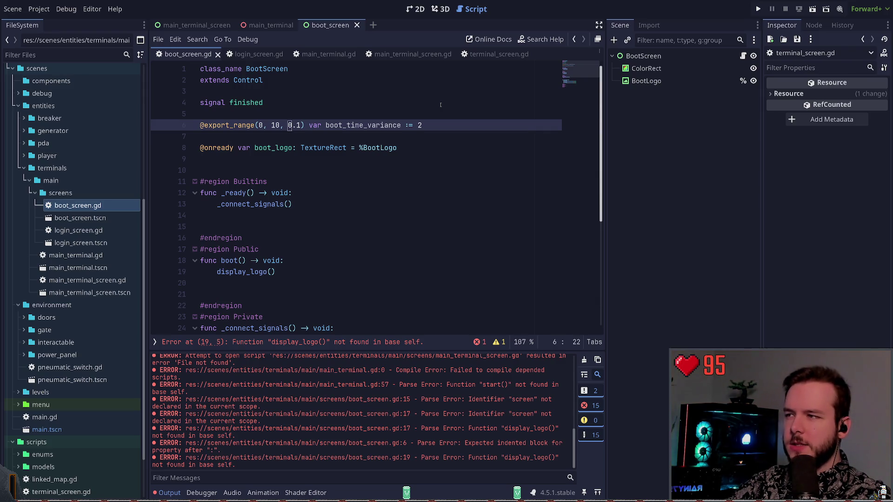
pyautogui.press('Right')
pyautogui.press('Right')
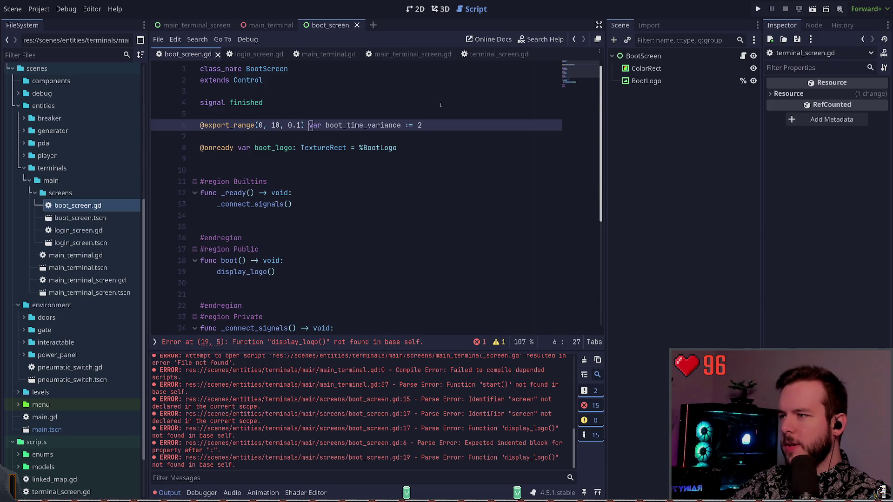
pyautogui.press('Up')
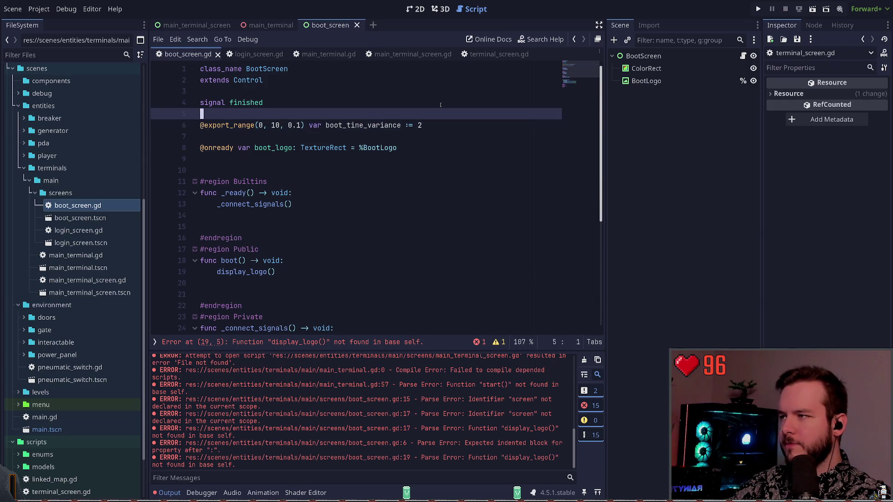
pyautogui.press('Return')
pyautogui.write('rt var')
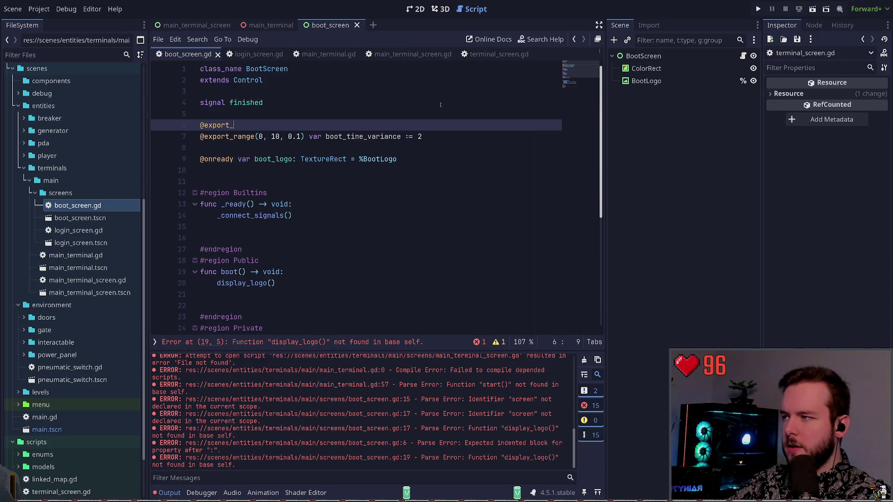
pyautogui.write('s')
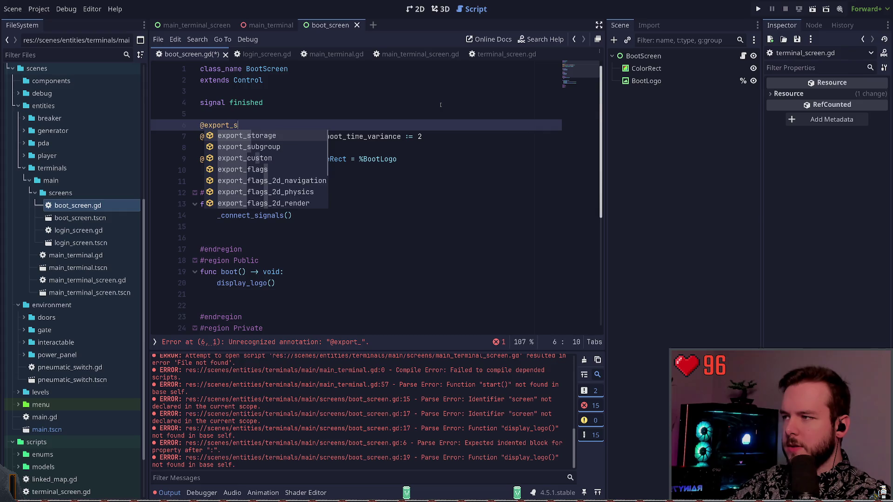
pyautogui.write('u')
pyautogui.press('Return')
pyautogui.write('"')
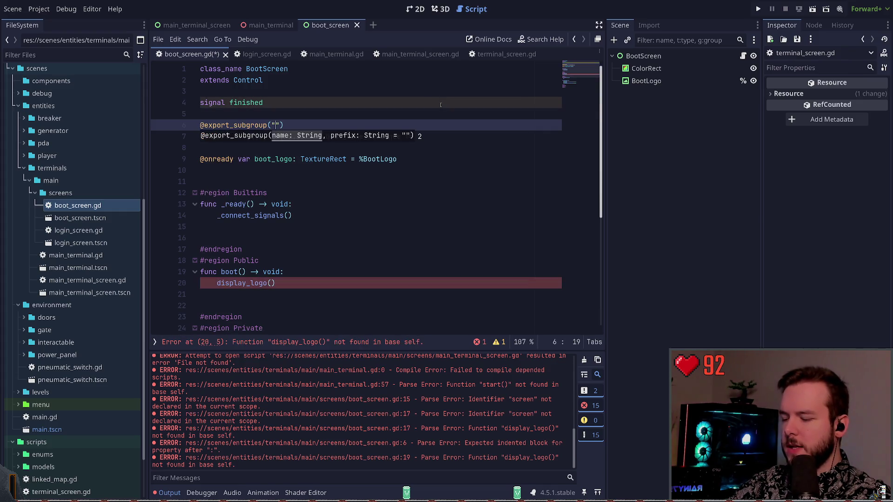
pyautogui.write('boot_time_')
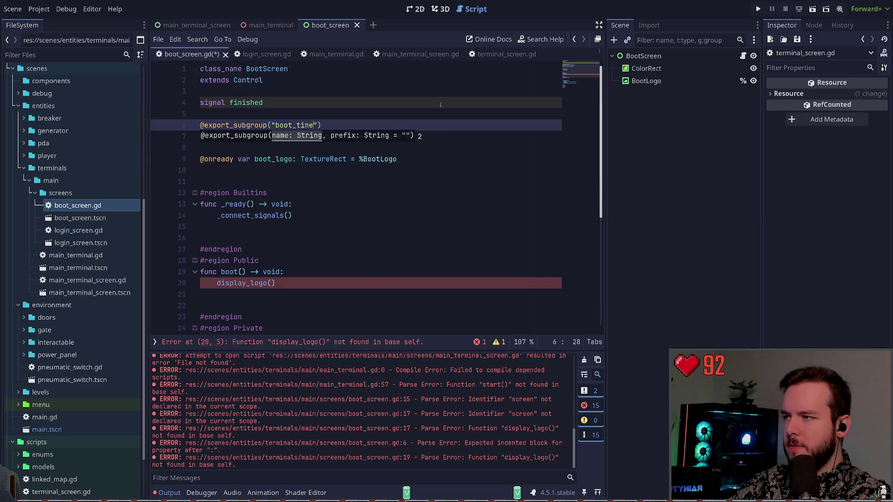
pyautogui.press('BackSpace')
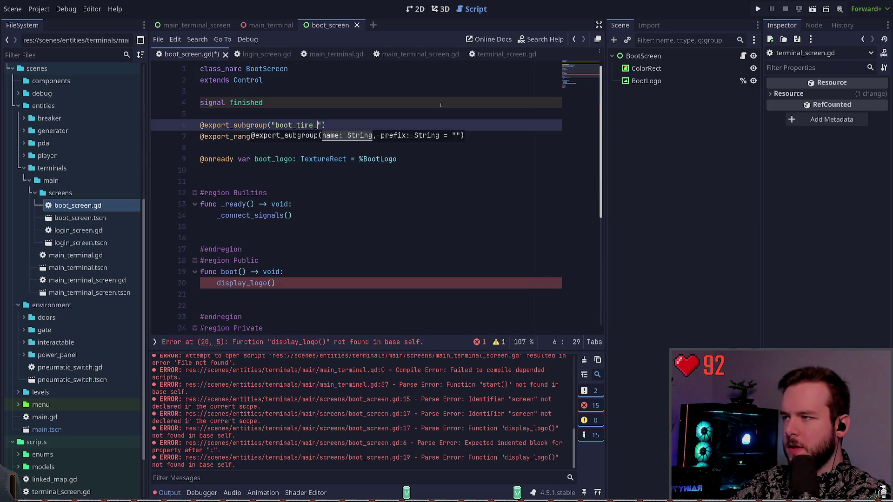
pyautogui.press('Escape')
pyautogui.hotkey('ctrl', 'BackSpace')
pyautogui.write('Boot Time')
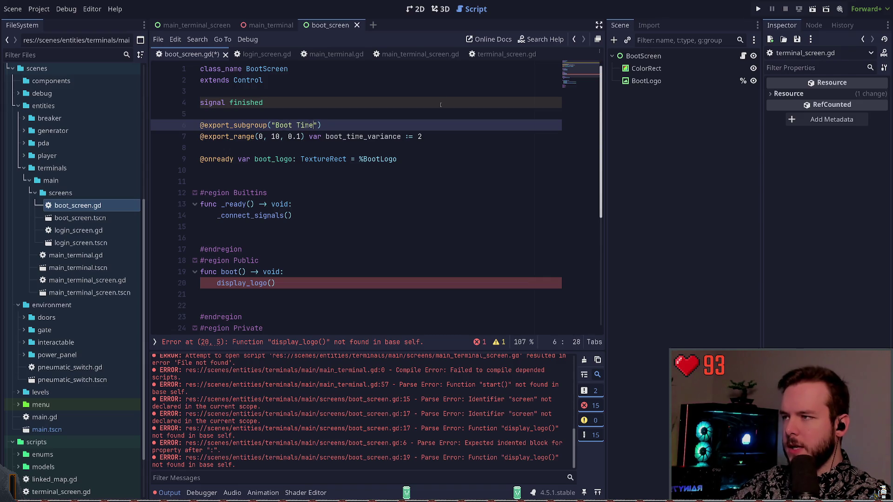
pyautogui.write('"')
pyautogui.press('Escape')
pyautogui.press('Left')
pyautogui.press('Left')
pyautogui.press('Left')
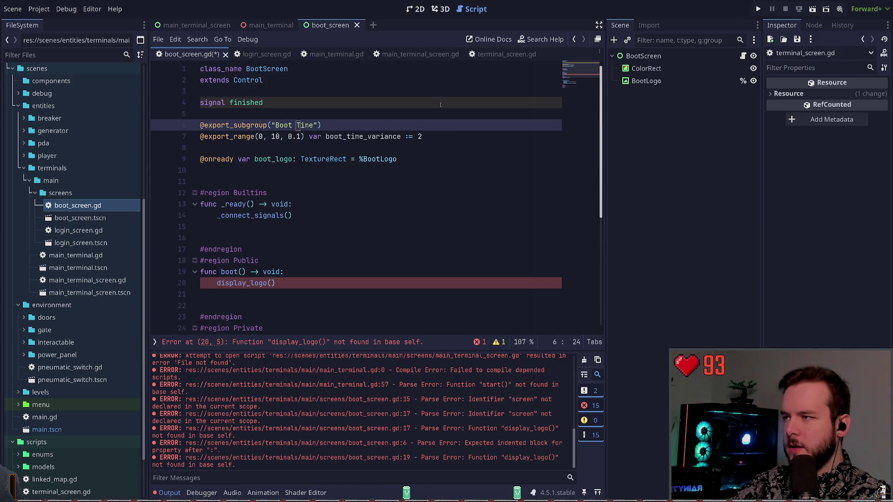
pyautogui.hotkey('ctrl', 'Delete')
pyautogui.press('Right')
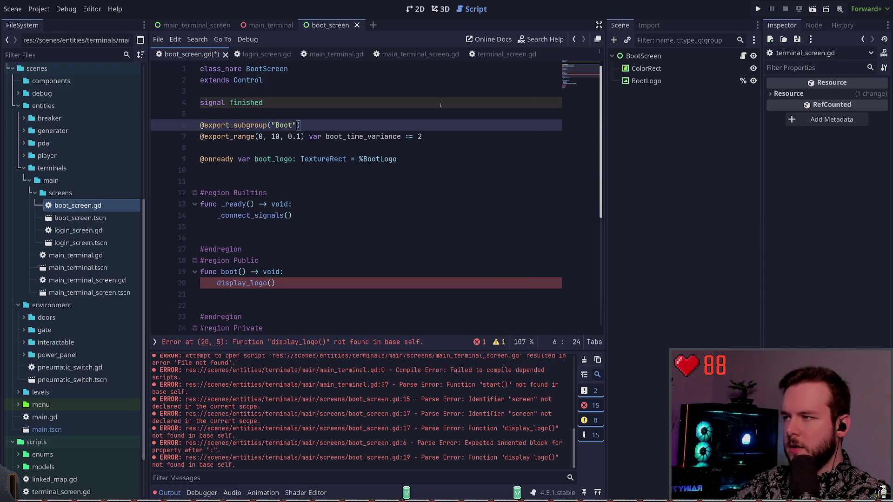
pyautogui.write(', "boot_time')
pyautogui.press('Escape')
pyautogui.write('_')
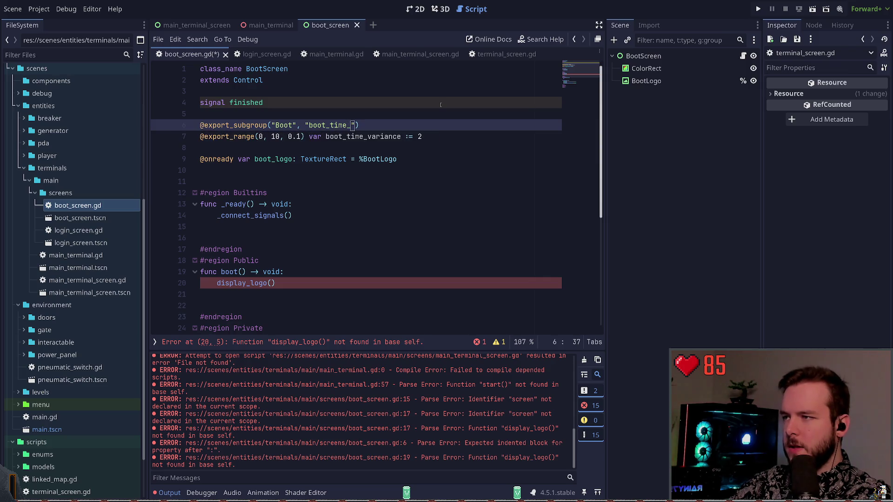
pyautogui.press('Down')
pyautogui.press('Home')
pyautogui.press('Right')
pyautogui.press('Right')
pyautogui.press('Right')
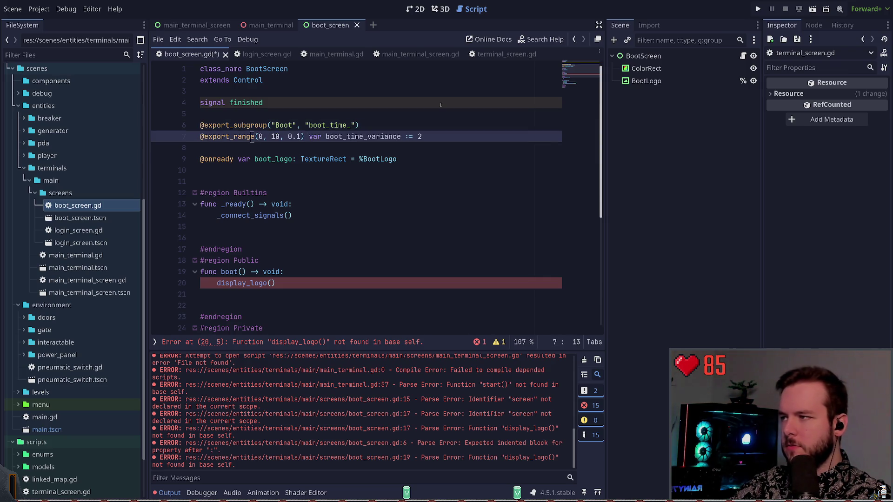
pyautogui.press('Delete')
pyautogui.press('Delete')
pyautogui.press('Delete')
pyautogui.press('Delete')
pyautogui.press('Delete')
pyautogui.press('Delete')
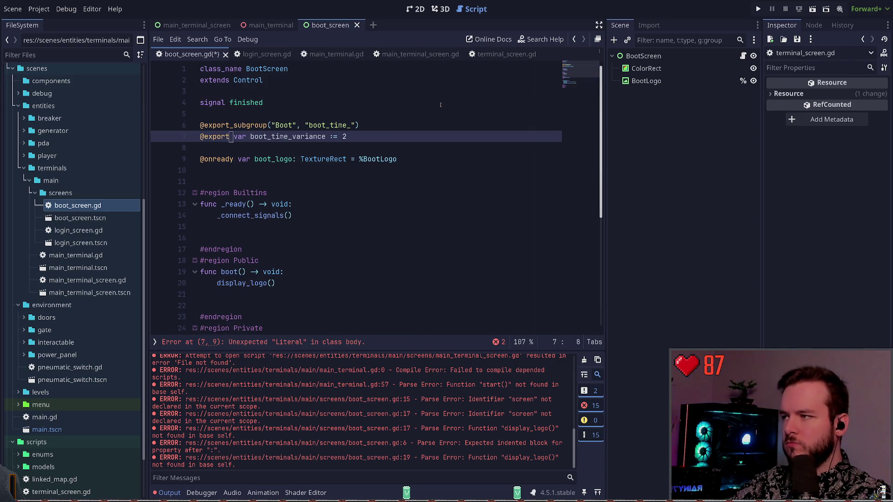
pyautogui.hotkey('ctrl', 'Right')
pyautogui.hotkey('ctrl', 'Right')
pyautogui.hotkey('ctrl', 'Left')
pyautogui.press('Right')
pyautogui.press('Right')
pyautogui.press('Right')
pyautogui.hotkey('ctrl', 'Delete')
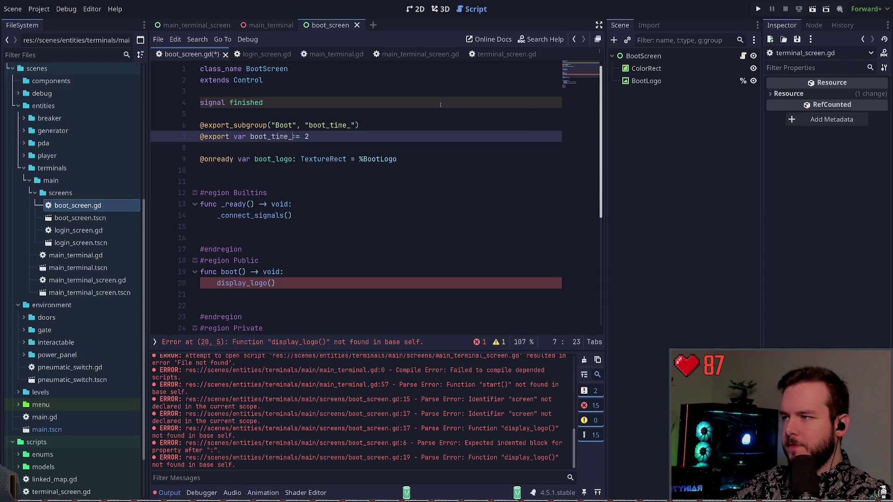
pyautogui.write('min ')
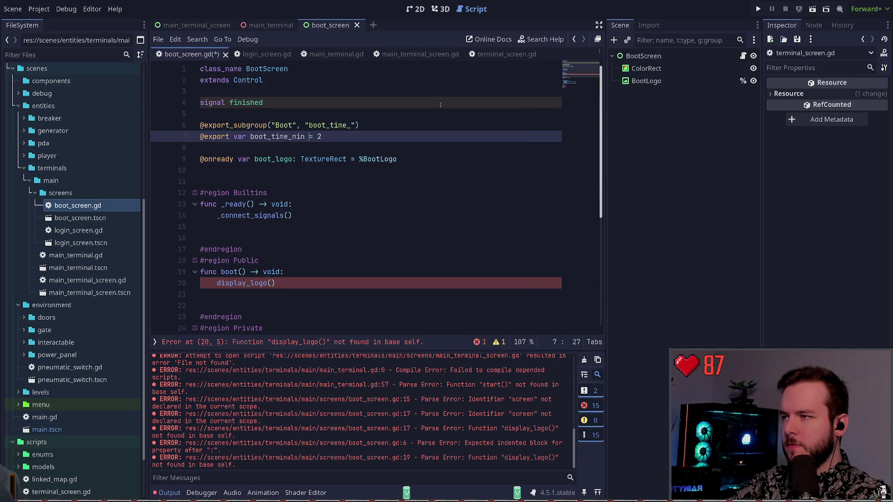
pyautogui.write(':')
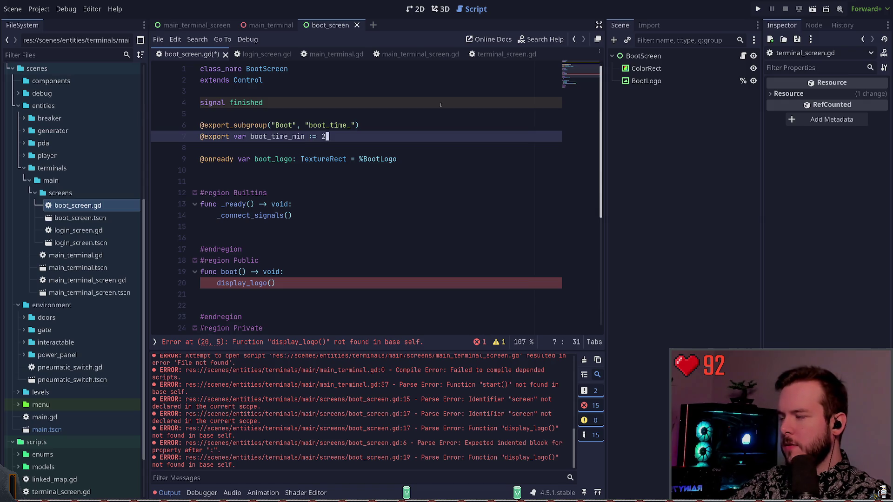
# Step: Duplicate it as boot_time_max, set float defaults 2.0 and 5.0, and save
pyautogui.hotkey('ctrl', 'shift', 'd')
pyautogui.press('BackSpace')
pyautogui.press('BackSpace')
pyautogui.press('BackSpace')
pyautogui.press('BackSpace')
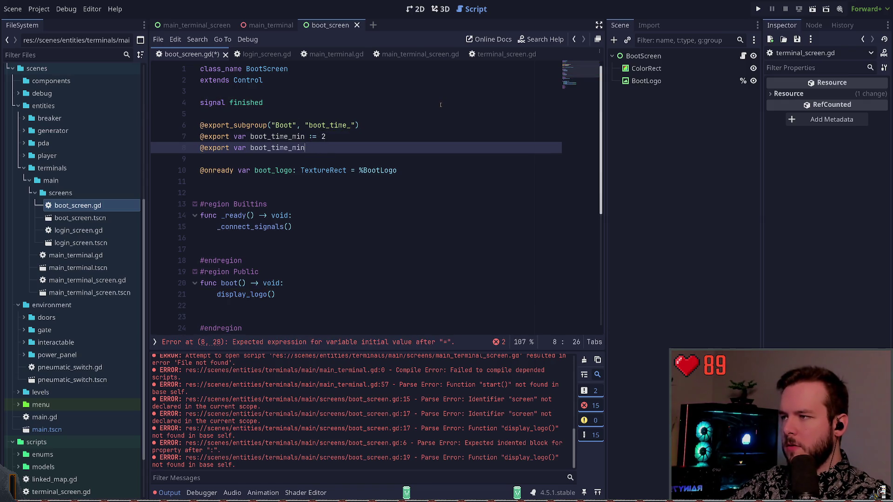
pyautogui.write(': ')
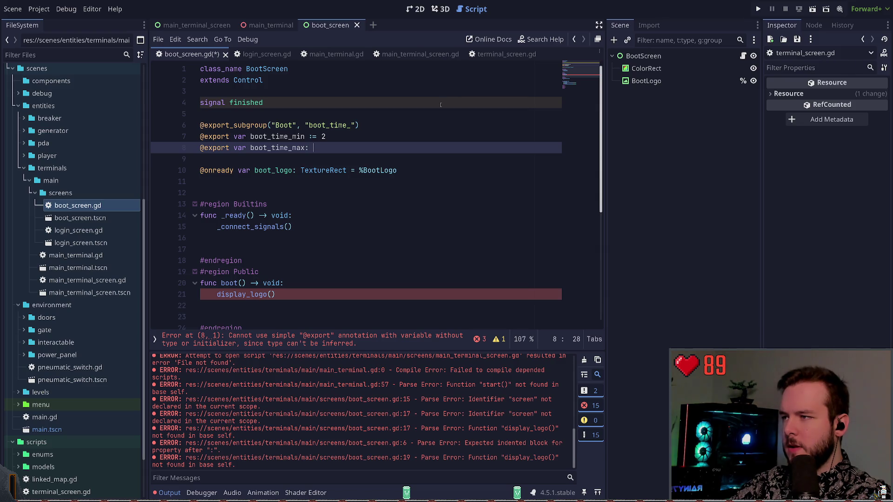
pyautogui.write('3.0')
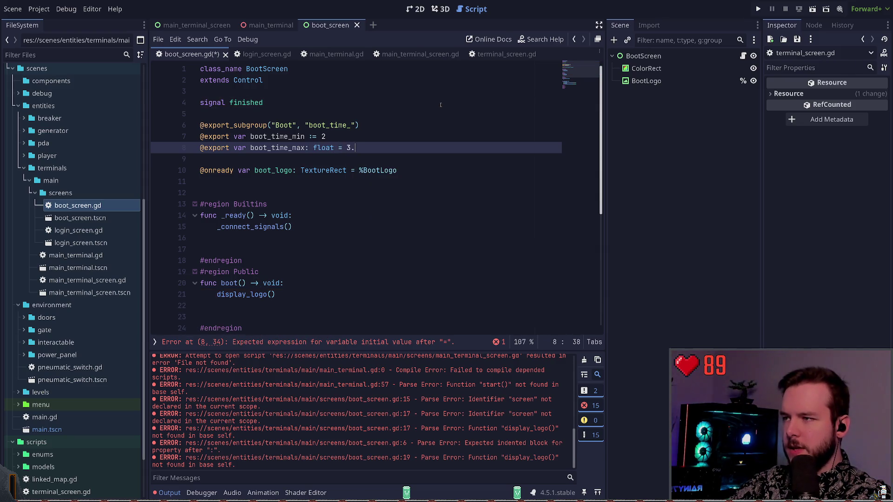
pyautogui.press('Up')
pyautogui.press('BackSpace')
pyautogui.press('BackSpace')
pyautogui.press('BackSpace')
pyautogui.write(': float - ')
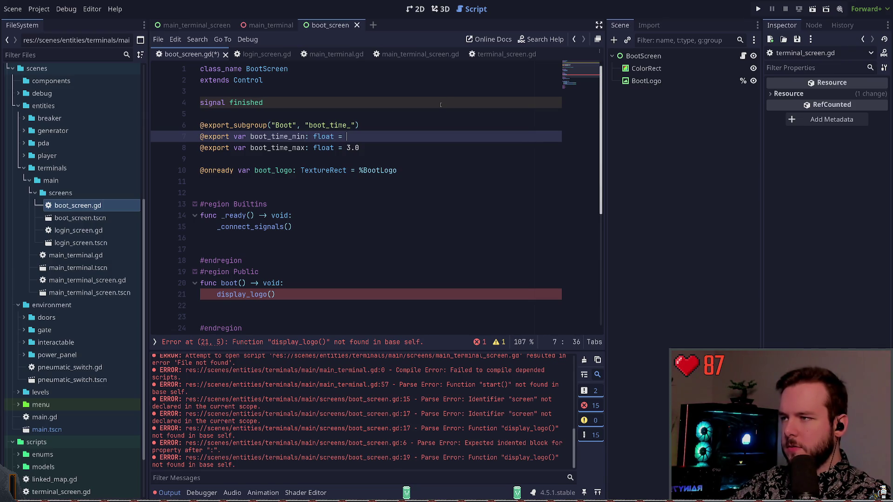
pyautogui.write('2.0')
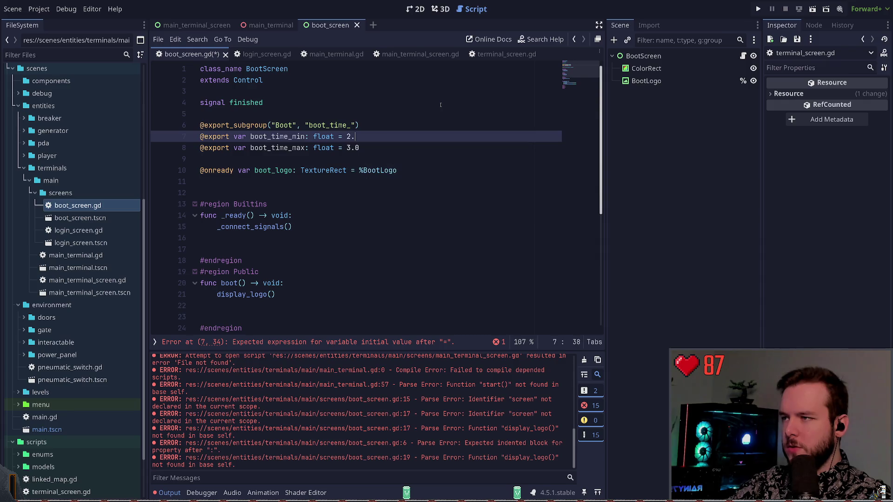
pyautogui.press('Down')
pyautogui.press('Left')
pyautogui.press('Left')
pyautogui.press('Left')
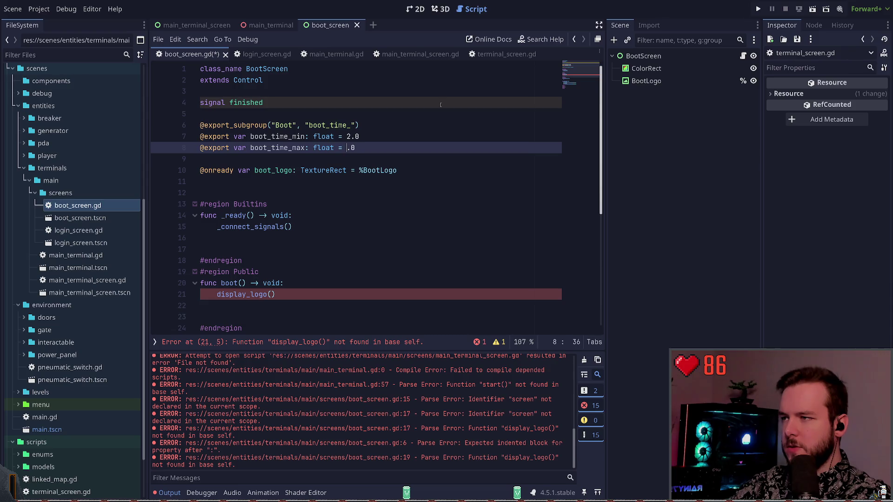
pyautogui.press('BackSpace')
pyautogui.write('5')
pyautogui.hotkey('ctrl', 's')
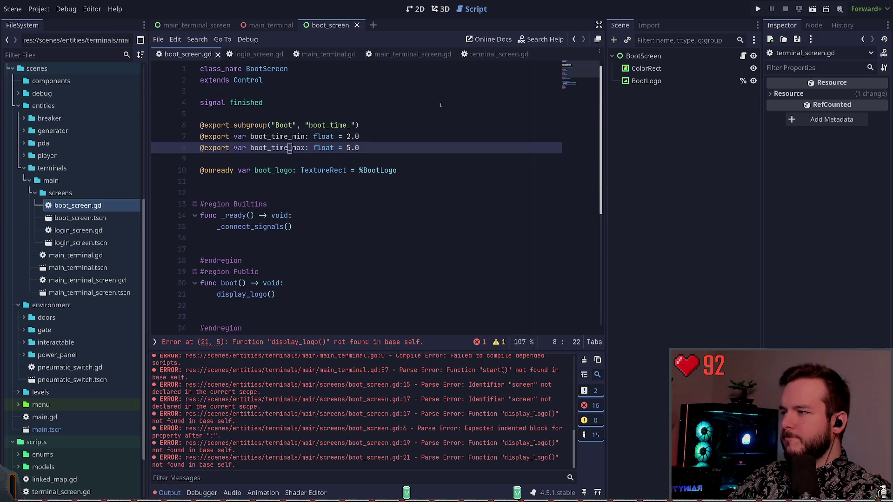
pyautogui.press('Down')
pyautogui.press('Down')
pyautogui.press('Down')
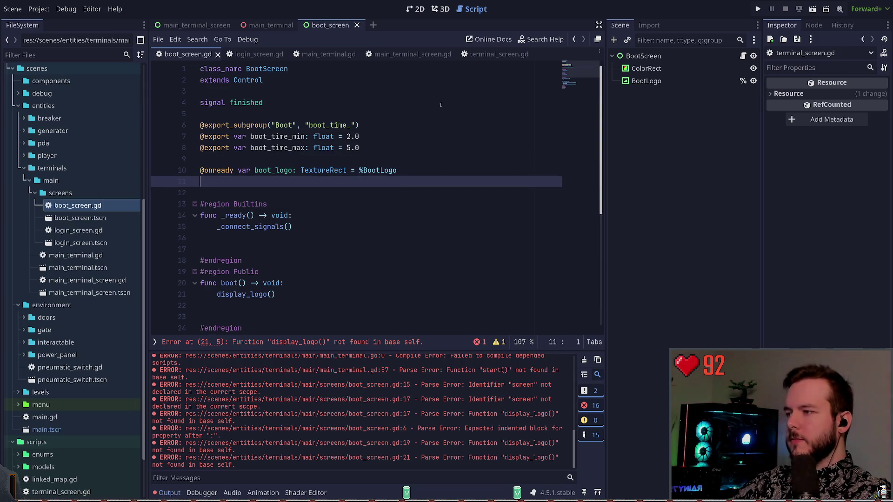
# Step: Replace the first randf_range arguments with boot_time_min and boot_time_max
pyautogui.press('Down')
pyautogui.press('Down')
pyautogui.press('Down')
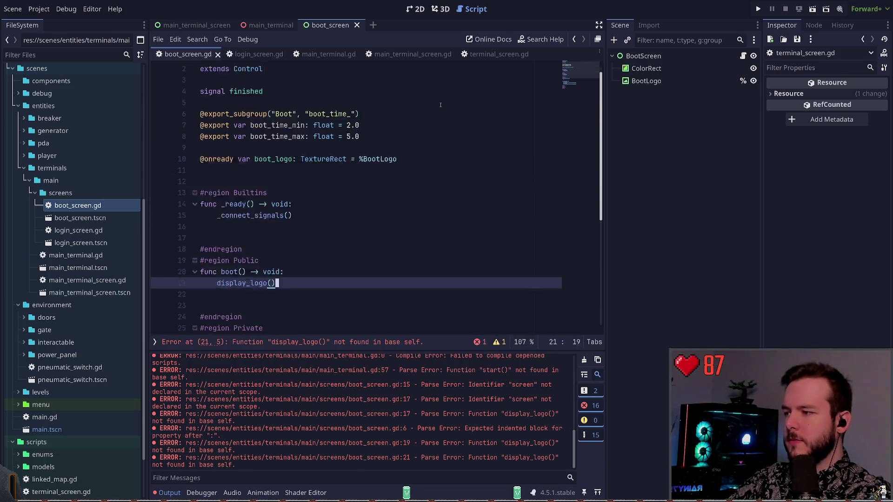
pyautogui.press('End')
pyautogui.press('Up')
pyautogui.press('Up')
pyautogui.press('Up')
pyautogui.hotkey('ctrl', 'Right')
pyautogui.hotkey('ctrl', 'Right')
pyautogui.hotkey('ctrl', 'Right')
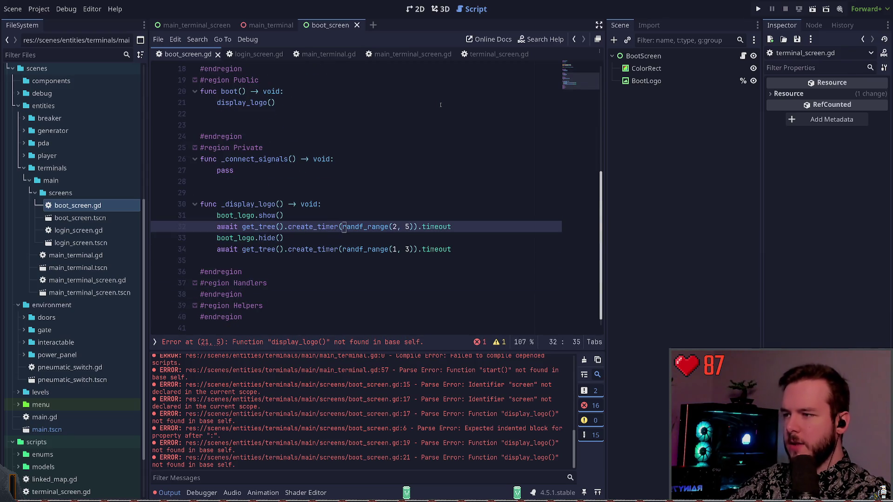
pyautogui.press('Delete')
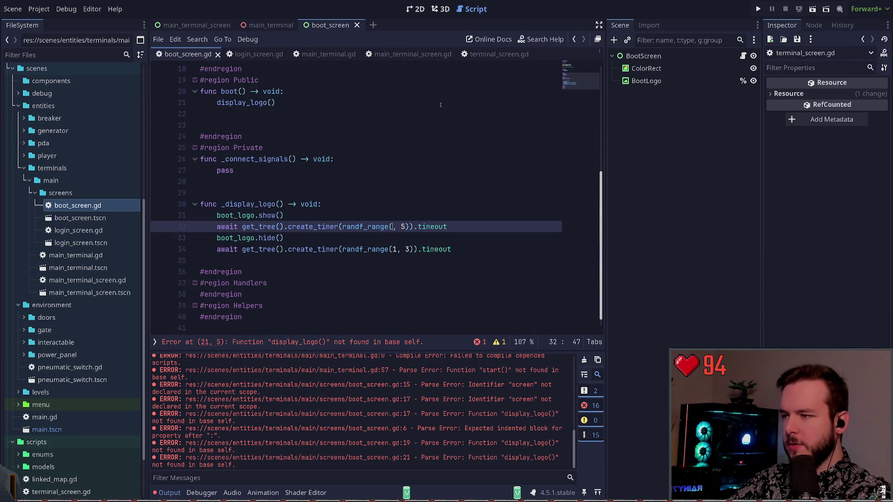
pyautogui.write('exp')
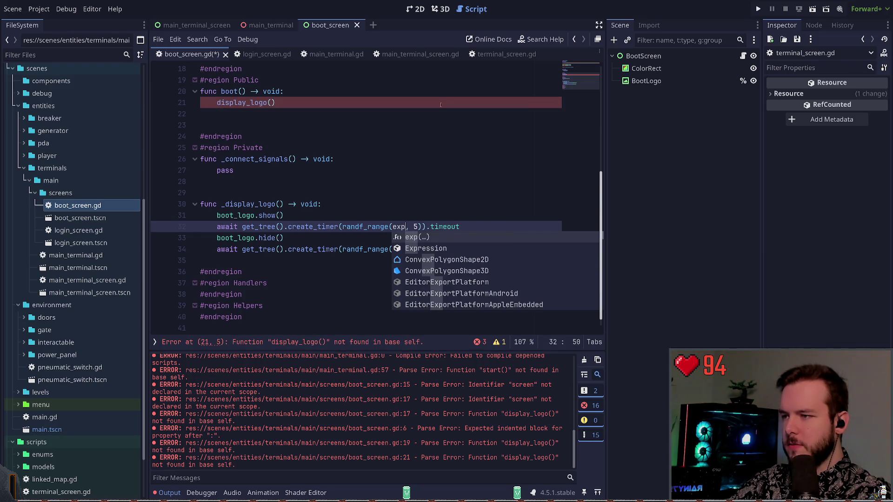
pyautogui.press('BackSpace')
pyautogui.press('BackSpace')
pyautogui.press('BackSpace')
pyautogui.write('m')
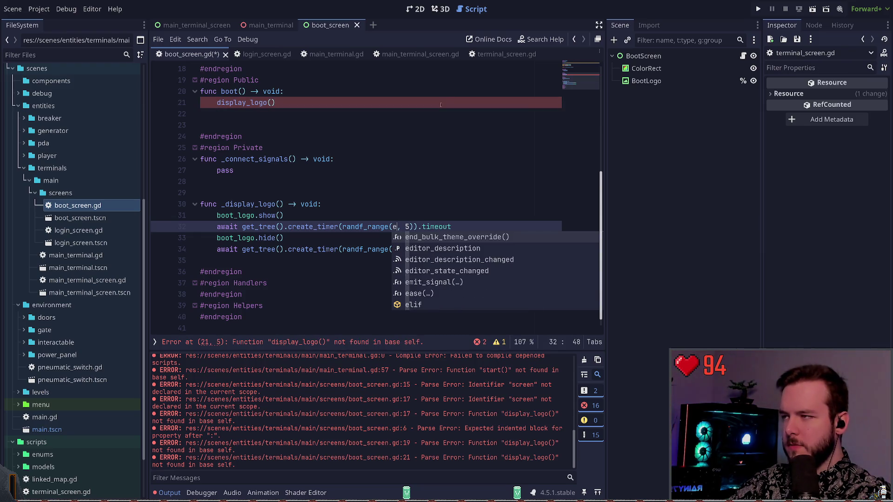
pyautogui.press('Escape')
pyautogui.write('in')
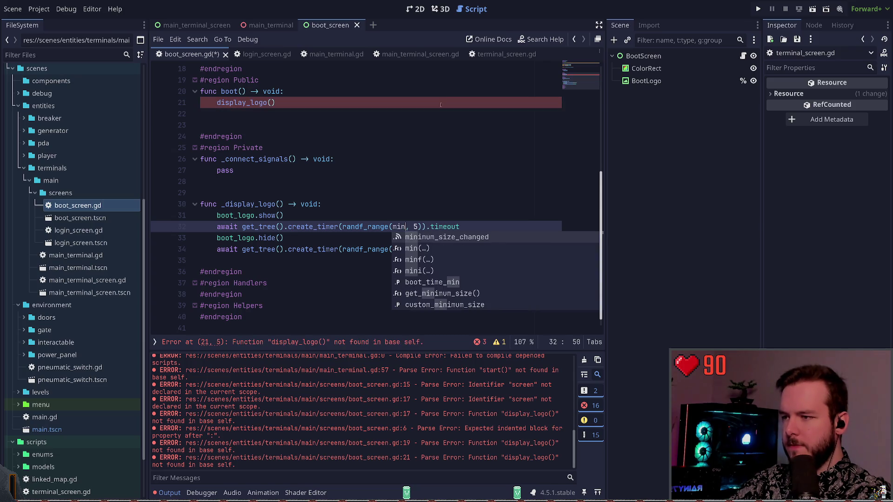
pyautogui.press('Down')
pyautogui.press('Down')
pyautogui.press('Down')
pyautogui.press('Return')
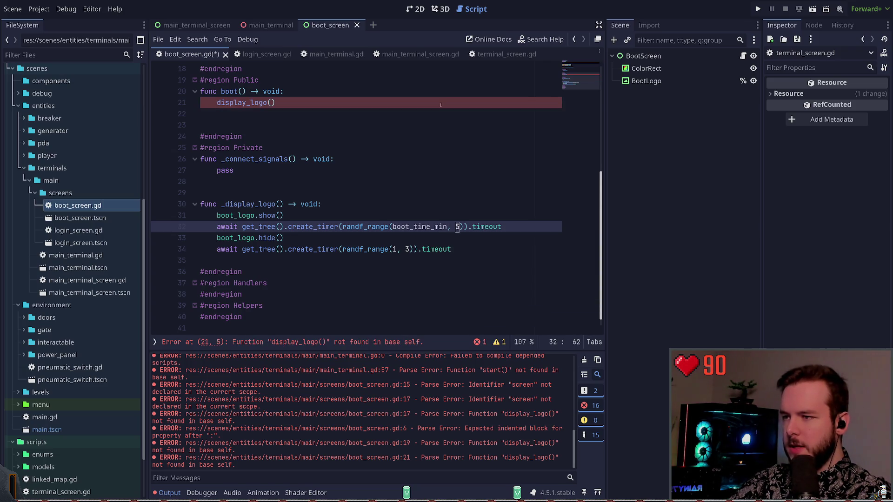
pyautogui.press('BackSpace')
pyautogui.write('boot_time_max')
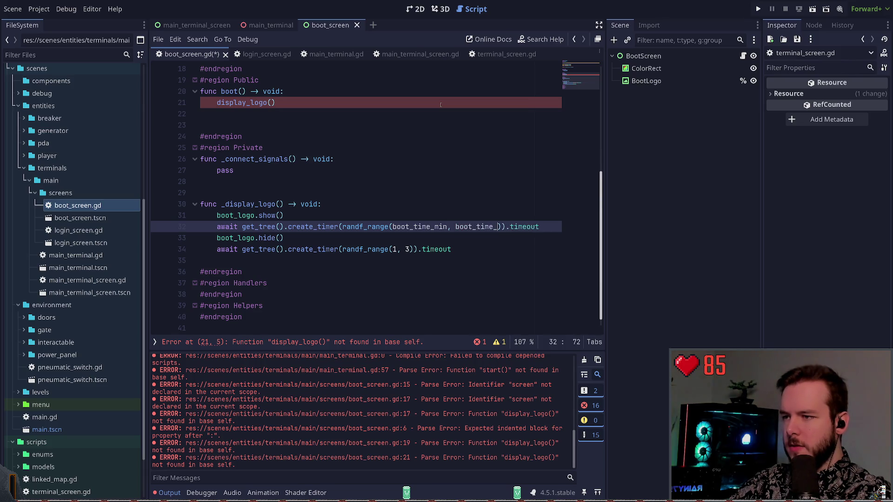
# Step: Paste the same boot_time range over the 1, 3 values on line 34 and save
pyautogui.press('End')
pyautogui.press('Down')
pyautogui.press('Left')
pyautogui.press('Down')
pyautogui.hotkey('ctrl', 'Right')
pyautogui.hotkey('ctrl', 'Right')
pyautogui.hotkey('shift', 'End')
pyautogui.write('randf_range(boot_time_min, boot_time_max)).timeout')
pyautogui.hotkey('ctrl', 's')
pyautogui.press('Home')
pyautogui.hotkey('ctrl', 'Right')
pyautogui.hotkey('ctrl', 'Right')
pyautogui.hotkey('ctrl', 'Right')
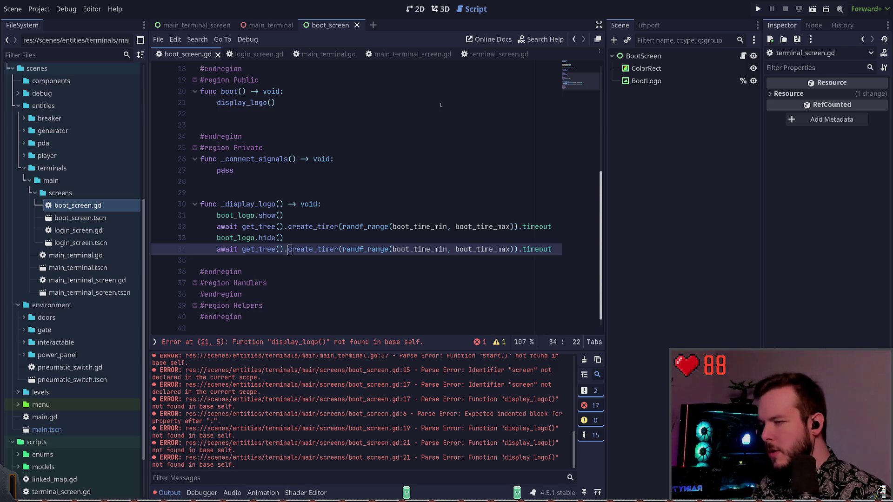
pyautogui.hotkey('ctrl', 'Home')
# Step: Try renaming the Boot subgroup to 'Boot Sequence', revert it to Boot, and save
pyautogui.press('Down')
pyautogui.press('Down')
pyautogui.press('Down')
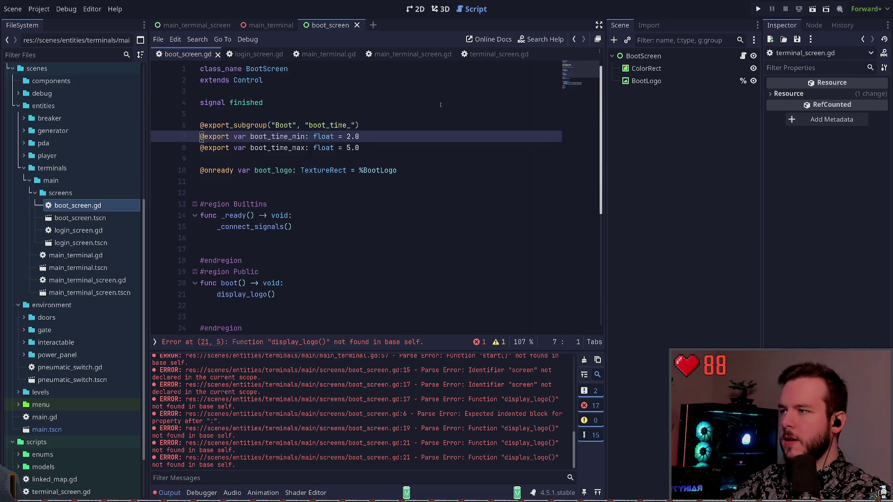
pyautogui.press('Up')
pyautogui.hotkey('ctrl', 'Right')
pyautogui.hotkey('ctrl', 'Right')
pyautogui.hotkey('ctrl', 'Right')
pyautogui.write('Sue')
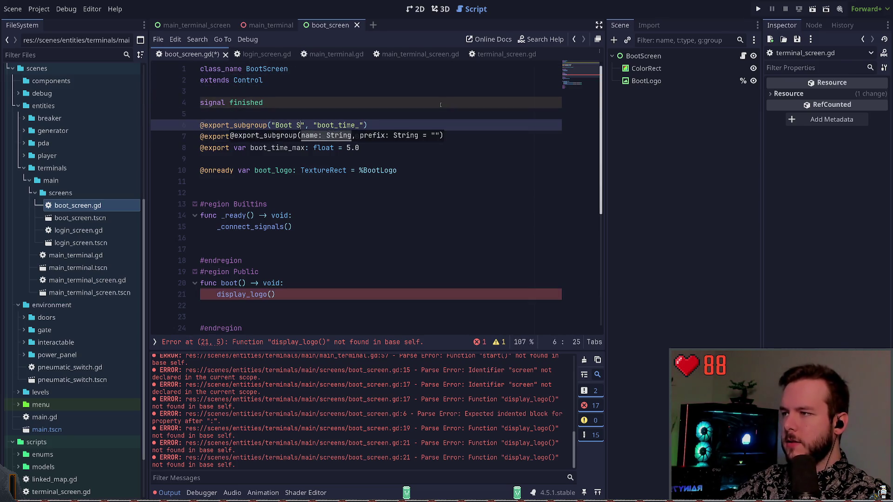
pyautogui.press('BackSpace')
pyautogui.press('BackSpace')
pyautogui.write('equence')
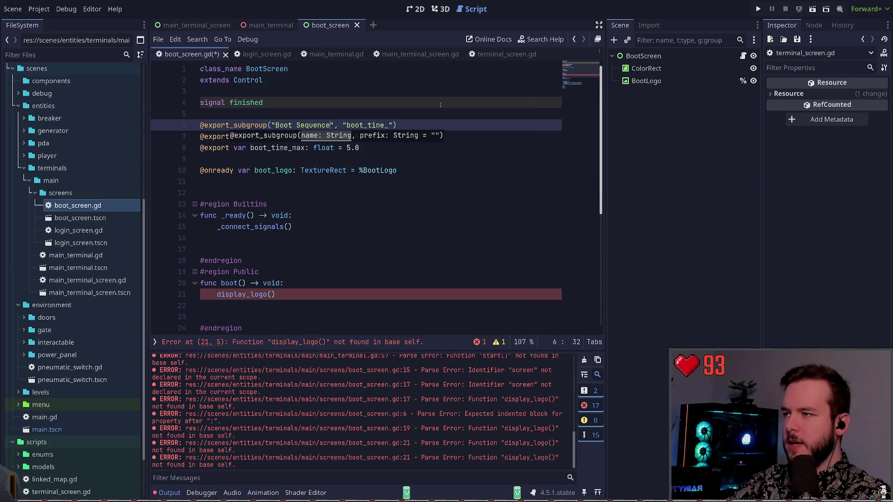
pyautogui.press('BackSpace')
pyautogui.press('BackSpace')
pyautogui.press('BackSpace')
pyautogui.hotkey('ctrl', 's')
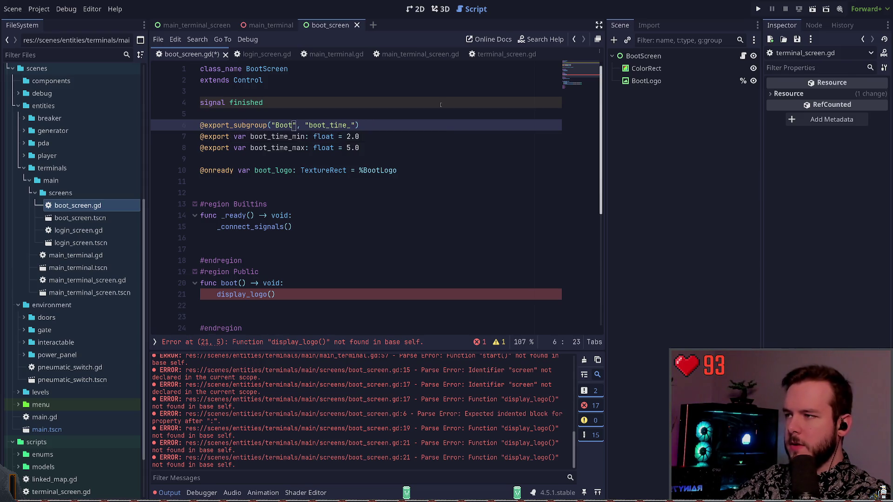
# Step: Rename boot_time_min and boot_time_max to logo_time_min and logo_time_max
pyautogui.press('Down')
pyautogui.hotkey('ctrl', 'Left')
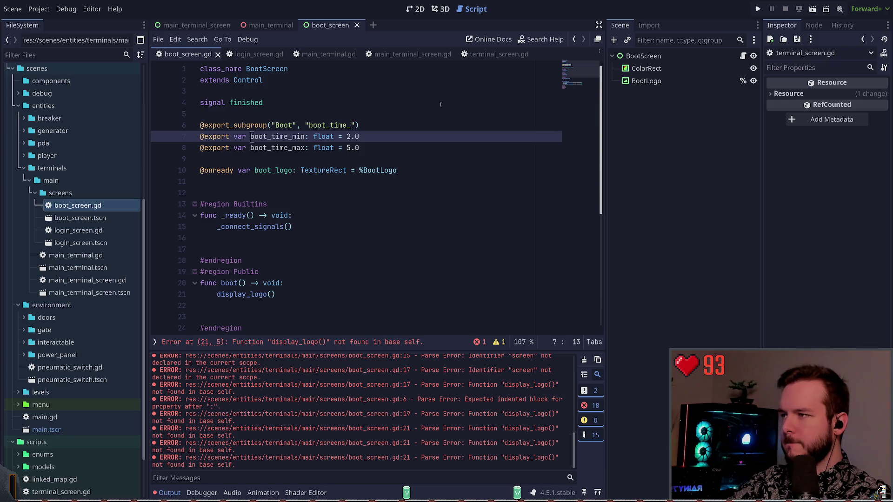
pyautogui.press('Delete')
pyautogui.press('Delete')
pyautogui.press('Delete')
pyautogui.write('logo')
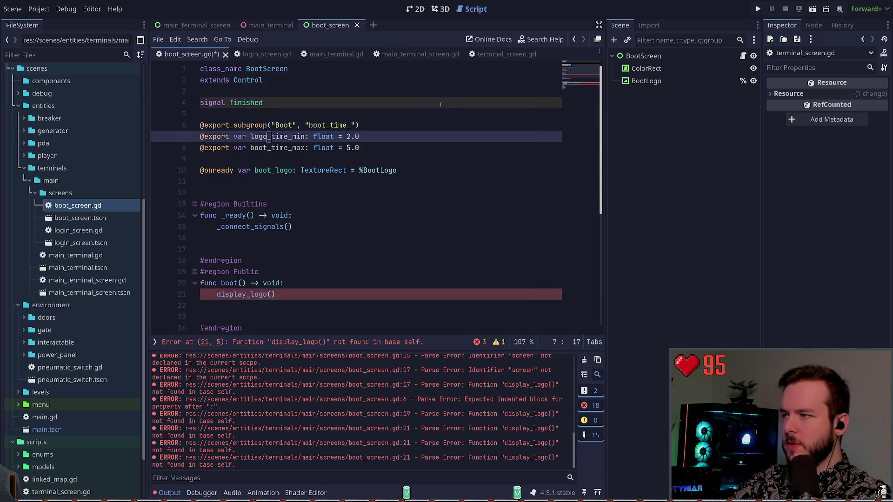
pyautogui.press('Down')
pyautogui.press('BackSpace')
pyautogui.press('BackSpace')
pyautogui.press('BackSpace')
pyautogui.write('logo')
pyautogui.press('Up')
pyautogui.press('Up')
pyautogui.hotkey('ctrl', 'Right')
pyautogui.hotkey('ctrl', 'Right')
pyautogui.hotkey('ctrl', 'Right')
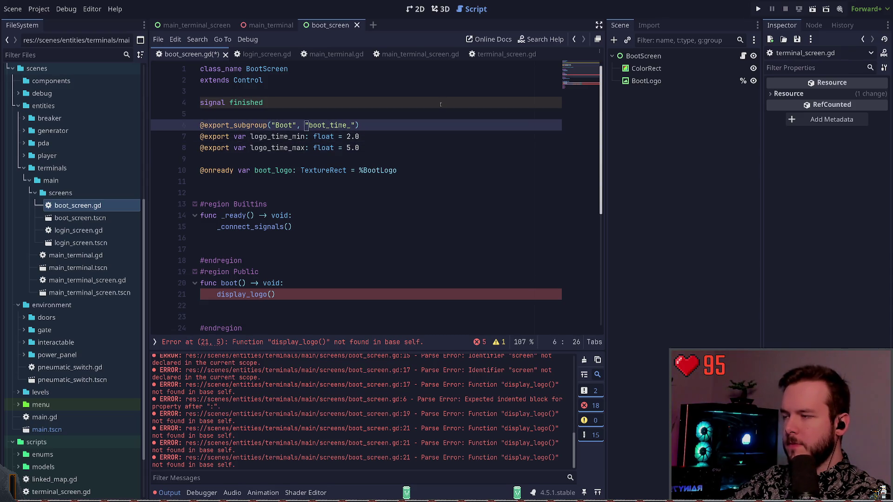
pyautogui.press('Down')
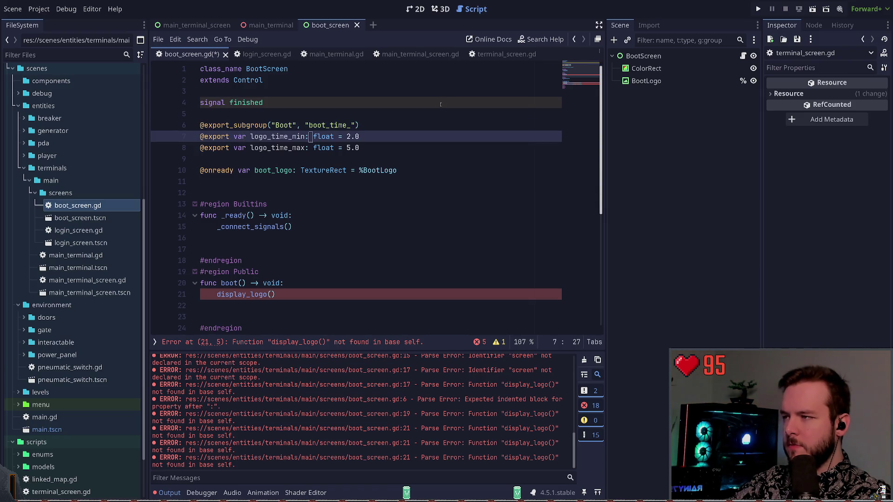
pyautogui.press('Up')
pyautogui.press('Left')
pyautogui.press('Left')
pyautogui.press('Left')
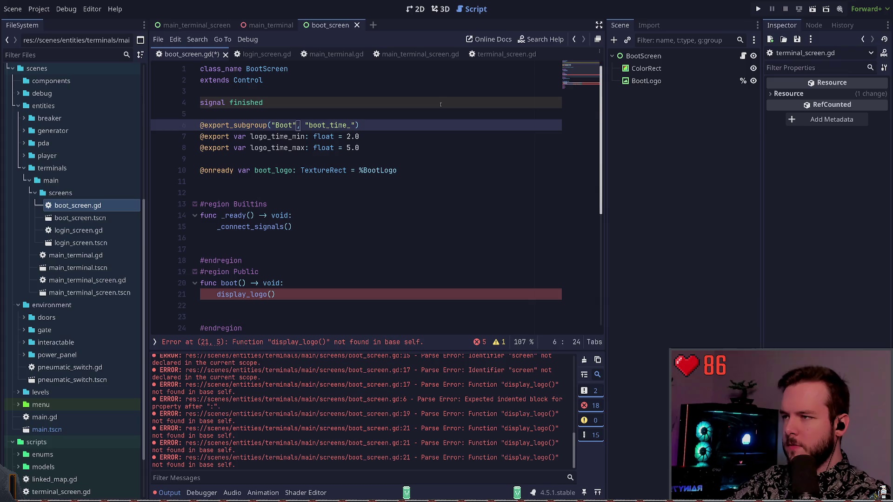
pyautogui.hotkey('ctrl', 'Delete')
pyautogui.hotkey('ctrl', 'Delete')
pyautogui.hotkey('ctrl', 's')
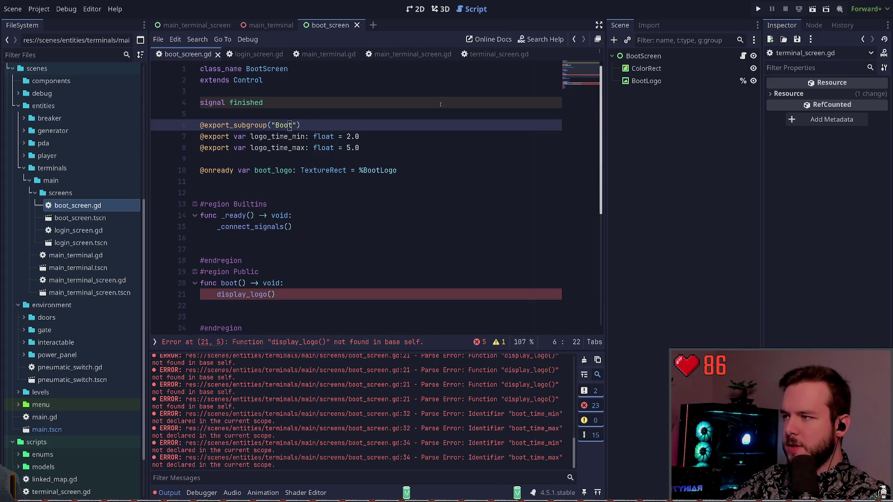
pyautogui.press('Down')
pyautogui.press('Left')
pyautogui.press('Left')
# Step: Inspect the BootScreen root node and change display_logo() to _display_logo() in boot()
pyautogui.click(700, 68)
pyautogui.click(698, 55)
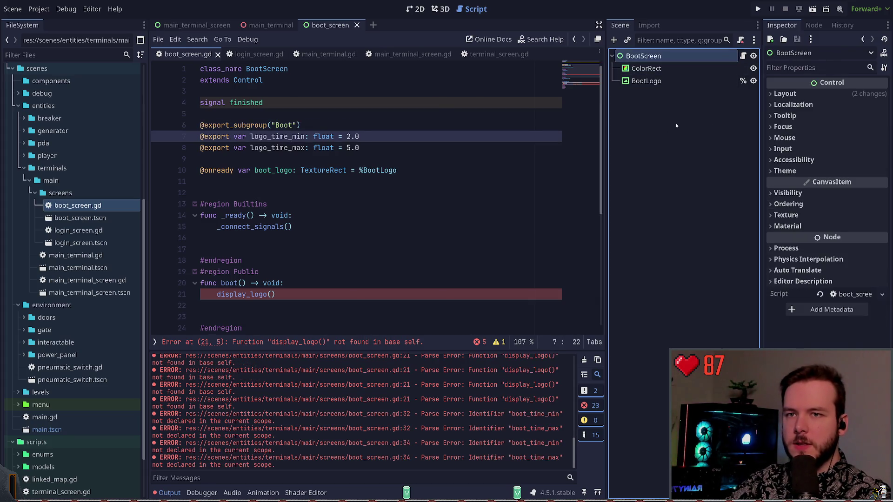
pyautogui.click(313, 278)
pyautogui.press('Down')
pyautogui.scroll(-5, 279, 209)
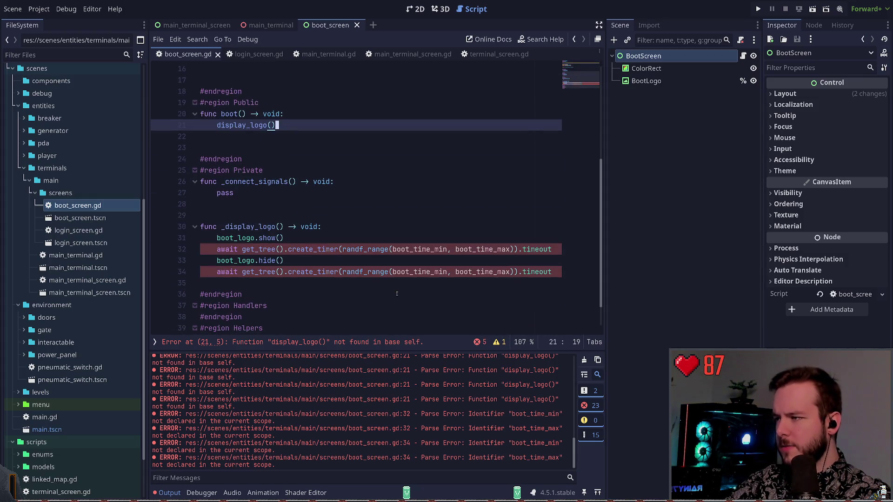
pyautogui.click(217, 124)
pyautogui.write('_')
# Step: Replace boot_time_min with logo_time_min in both randf_range timer calls on lines 32 and 34
pyautogui.scroll(5, 242, 130)
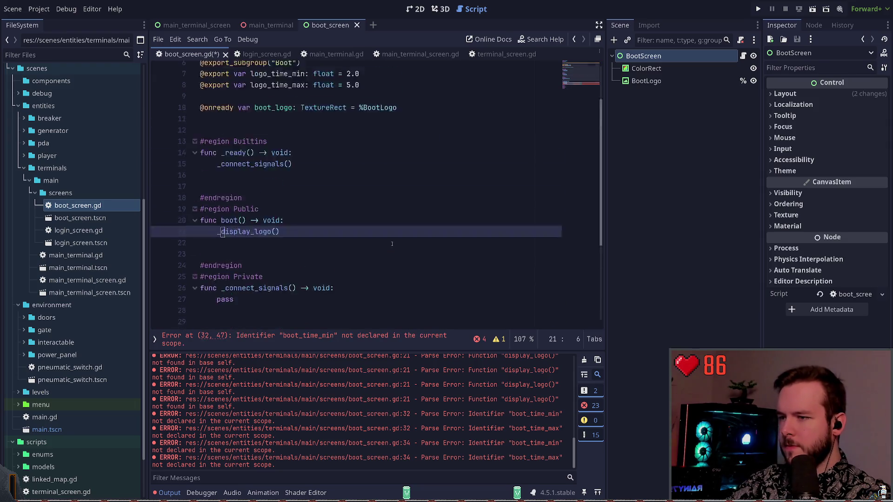
pyautogui.doubleClick(271, 137)
pyautogui.hotkey('ctrl', 'c')
pyautogui.scroll(-6, 379, 204)
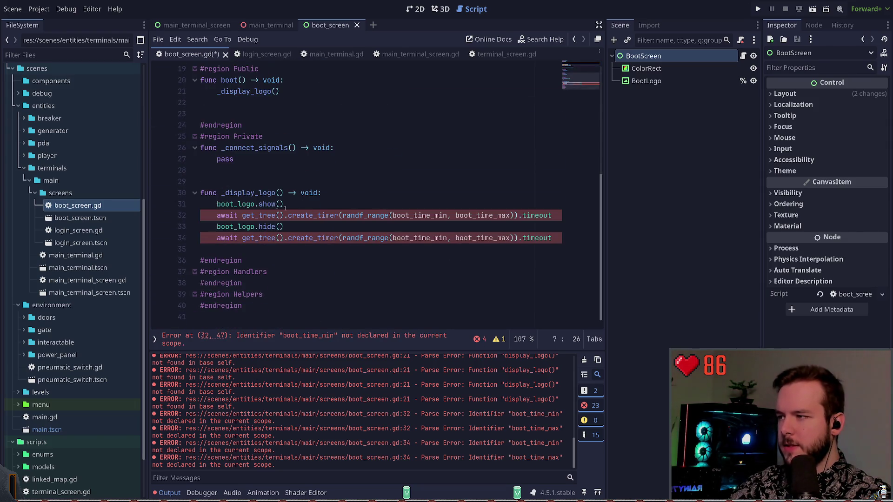
pyautogui.scroll(1, 426, 225)
pyautogui.doubleClick(419, 227)
pyautogui.hotkey('ctrl', 'v')
pyautogui.press('Down')
pyautogui.doubleClick(421, 250)
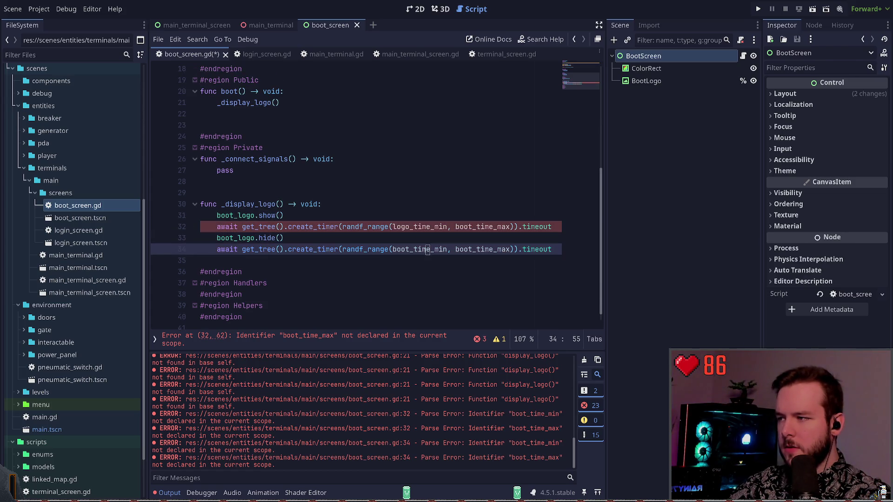
pyautogui.hotkey('ctrl', 'v')
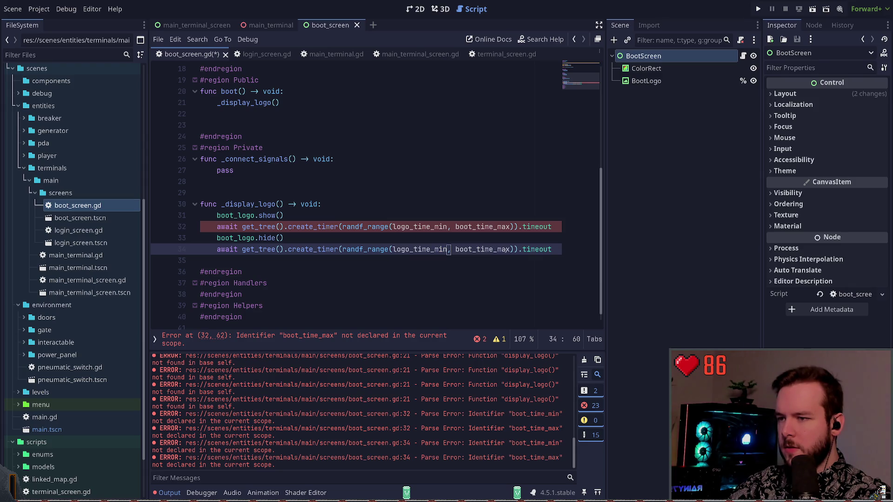
# Step: Replace boot_time_max with logo_time_max in both timer calls and save the script
pyautogui.scroll(6, 478, 253)
pyautogui.doubleClick(279, 148)
pyautogui.hotkey('ctrl', 'c')
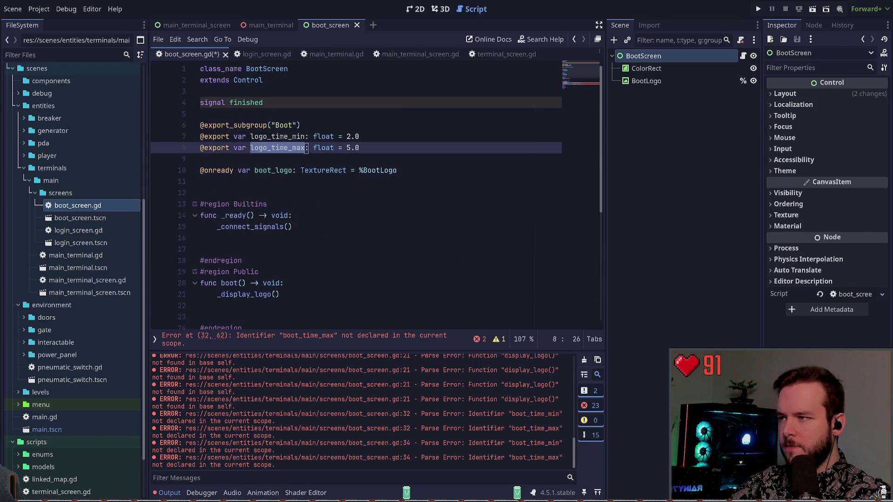
pyautogui.scroll(-5, 403, 245)
pyautogui.scroll(-1, 403, 246)
pyautogui.doubleClick(482, 249)
pyautogui.hotkey('ctrl', 'v')
pyautogui.doubleClick(482, 272)
pyautogui.hotkey('ctrl', 'v')
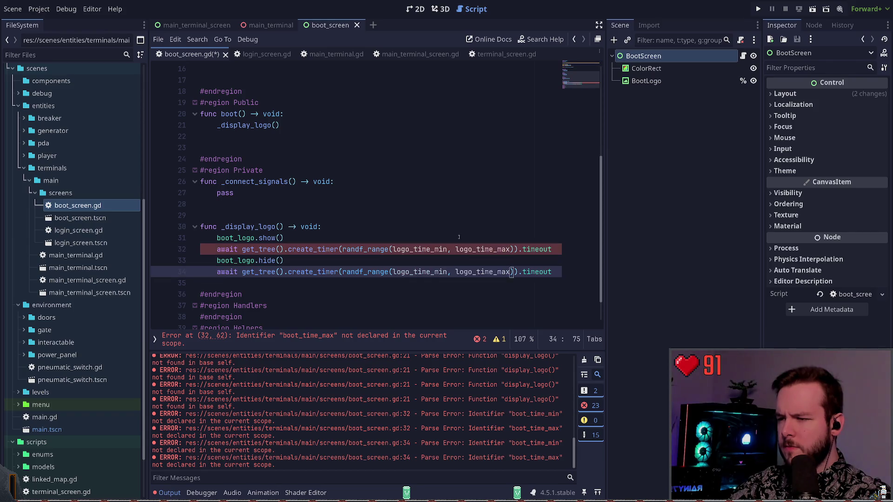
pyautogui.click(472, 231)
pyautogui.hotkey('ctrl', 's')
pyautogui.click(416, 240)
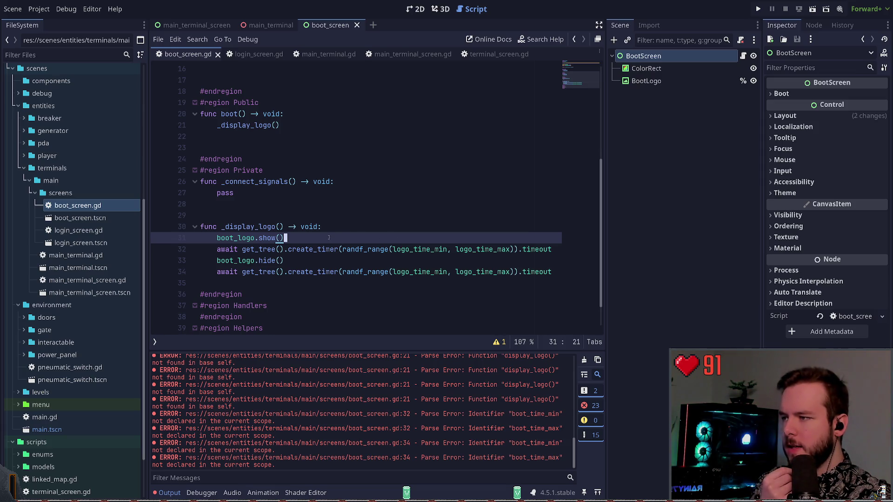
# Step: Delete the second await timer line in _display_logo() and save
pyautogui.click(332, 272)
pyautogui.hotkey('ctrl', 'shift', 'k')
pyautogui.hotkey('ctrl', 's')
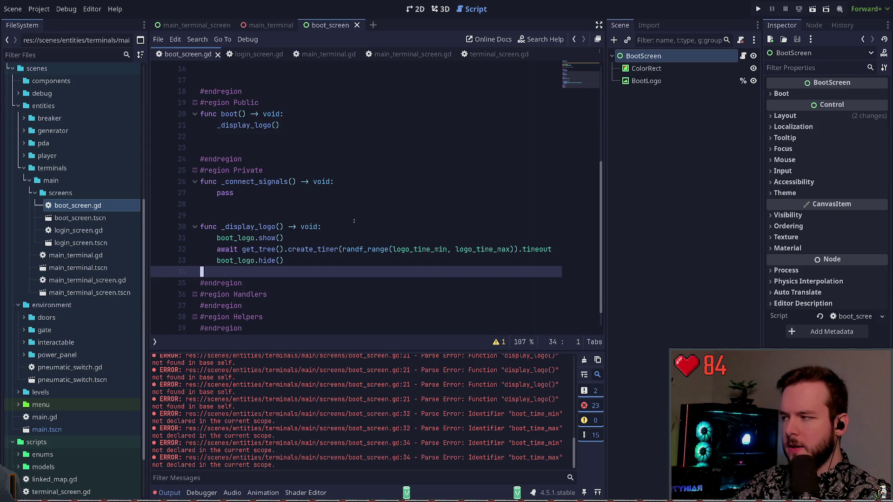
# Step: Look over boot_screen.gd's top declarations, briefly selecting the boot_logo declaration
pyautogui.scroll(5, 314, 252)
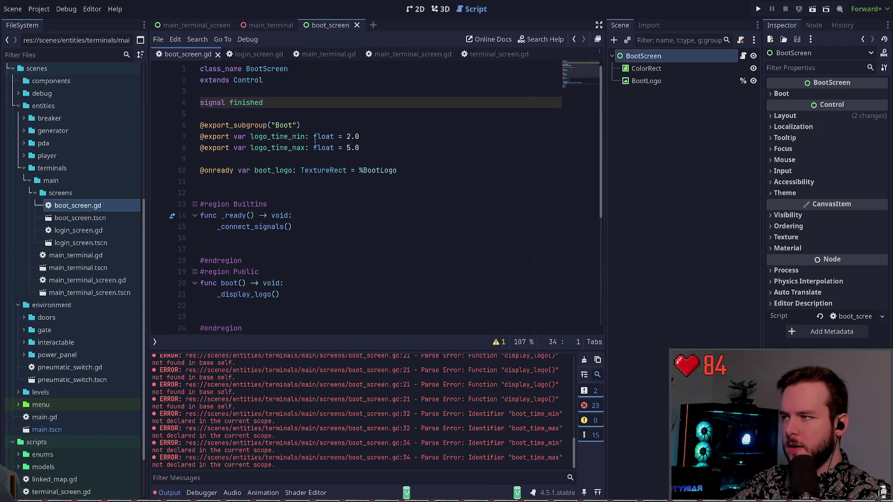
pyautogui.click(274, 111)
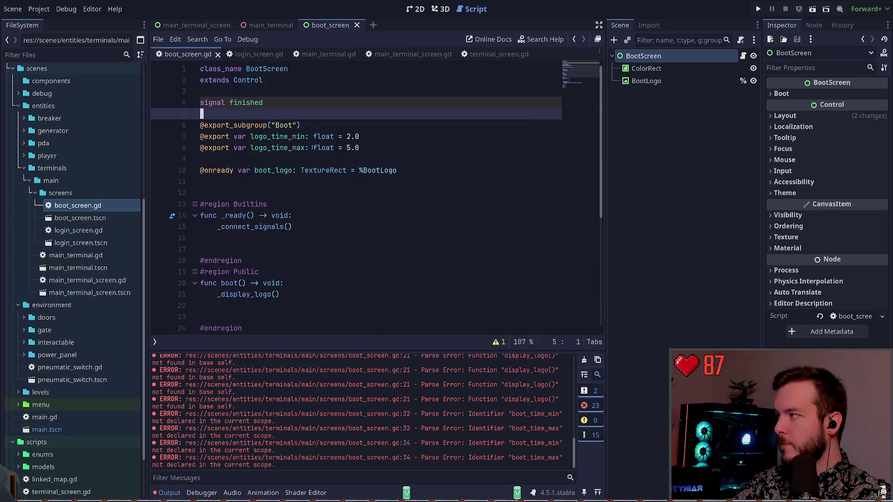
pyautogui.scroll(-4, 285, 204)
pyautogui.scroll(-2, 279, 223)
pyautogui.click(216, 227)
pyautogui.scroll(3, 279, 224)
pyautogui.click(281, 215)
pyautogui.scroll(3, 281, 226)
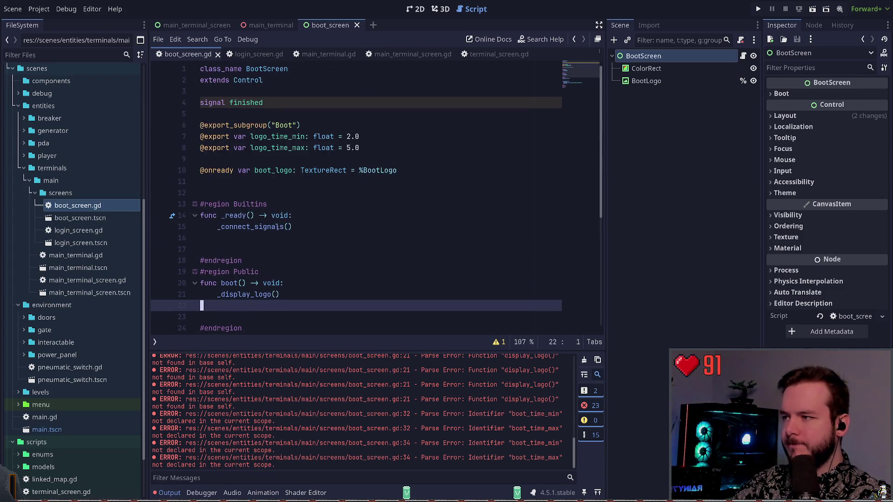
pyautogui.click(281, 170)
pyautogui.click(282, 125)
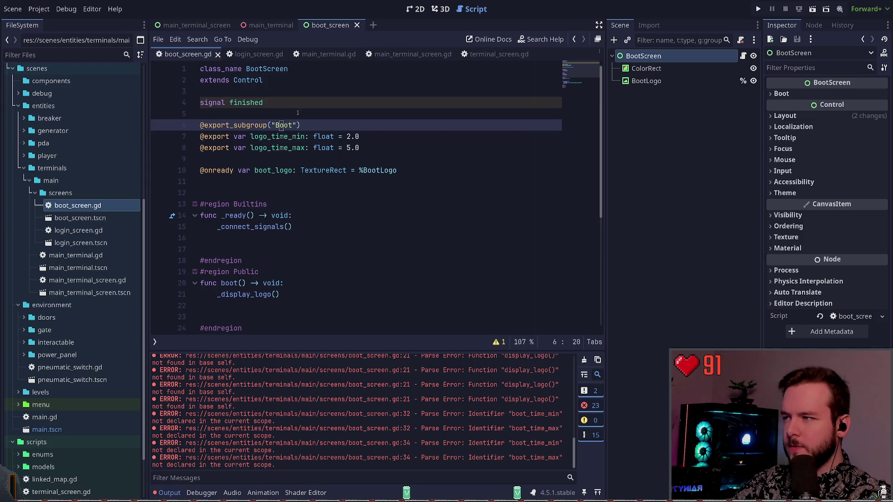
pyautogui.click(397, 171)
pyautogui.moveTo(396, 171); pyautogui.dragTo(205, 170)
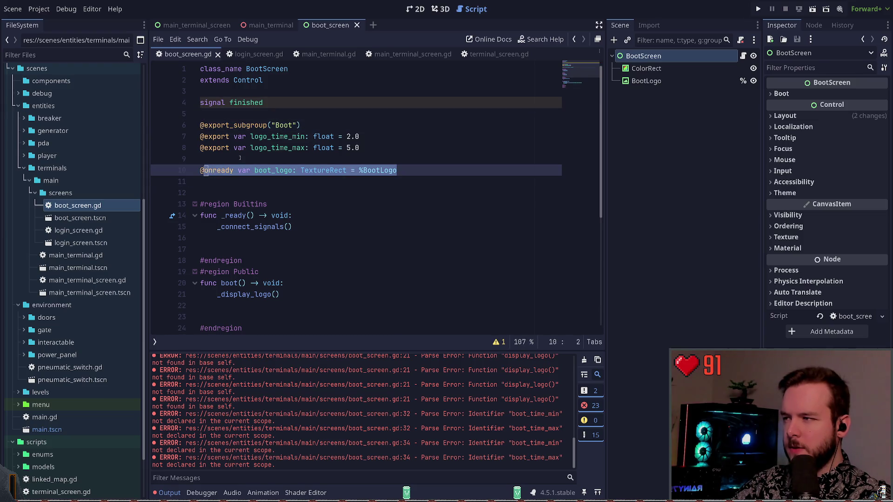
pyautogui.click(240, 159)
pyautogui.scroll(-1, 326, 116)
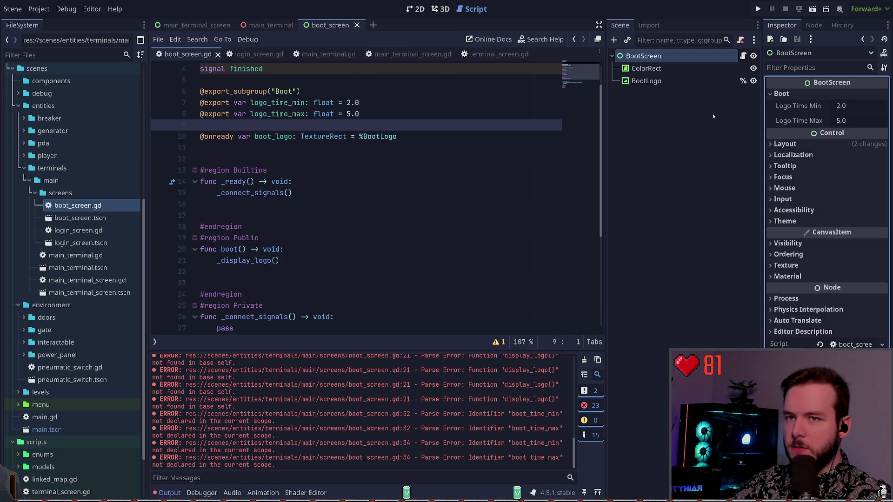
pyautogui.scroll(1, 424, 130)
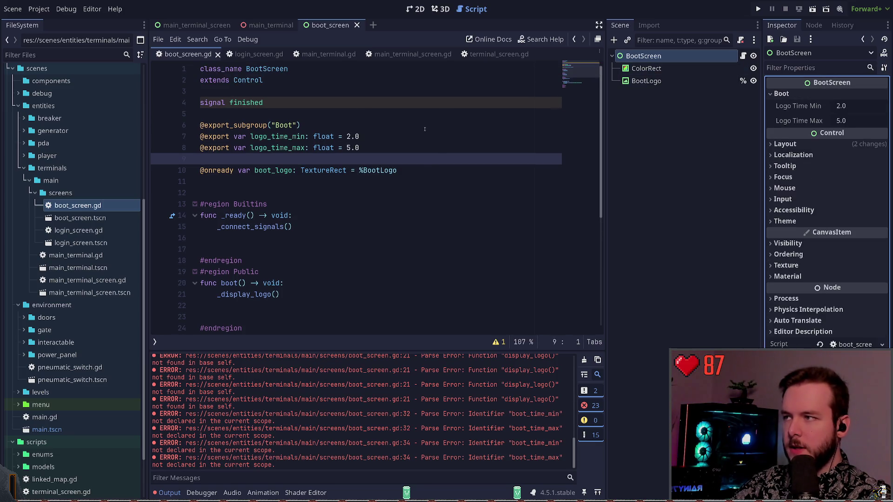
pyautogui.click(281, 130)
pyautogui.press('Left')
pyautogui.press('Home')
pyautogui.press('Right')
pyautogui.press('Right')
pyautogui.press('Right')
pyautogui.press('Right')
pyautogui.press('Right')
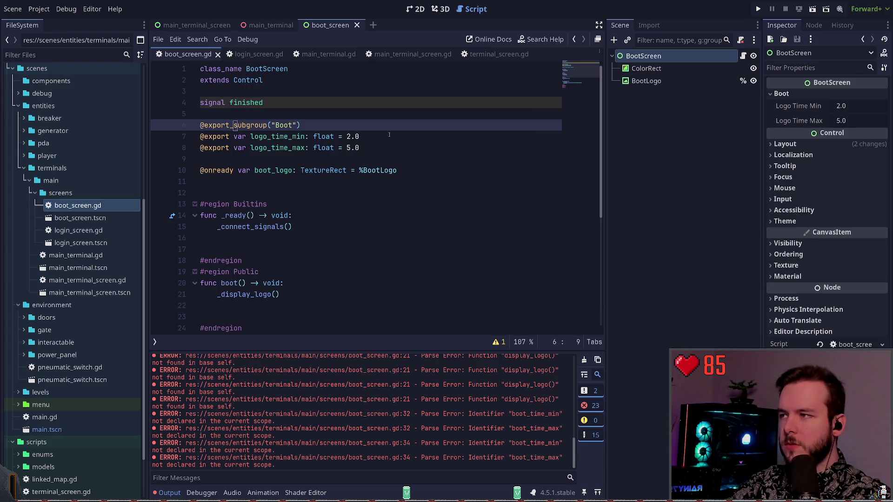
pyautogui.hotkey('ctrl', 'shift', 'k')
pyautogui.hotkey('ctrl', 's')
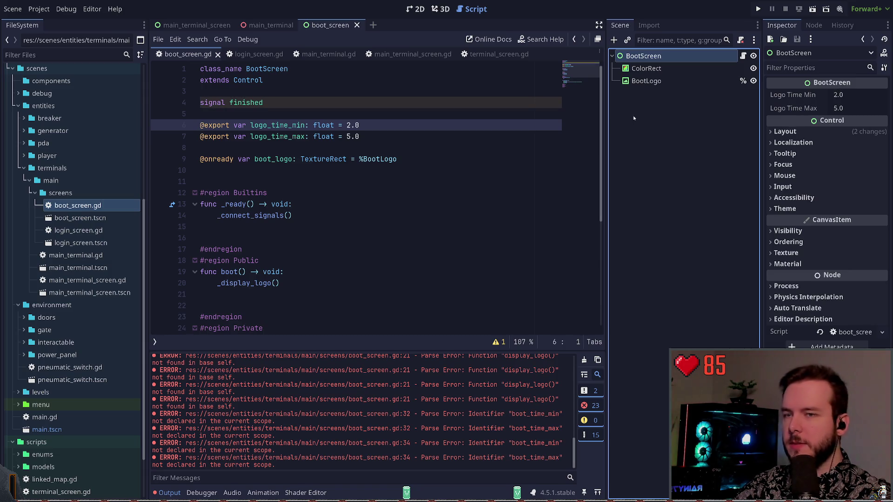
pyautogui.click(264, 116)
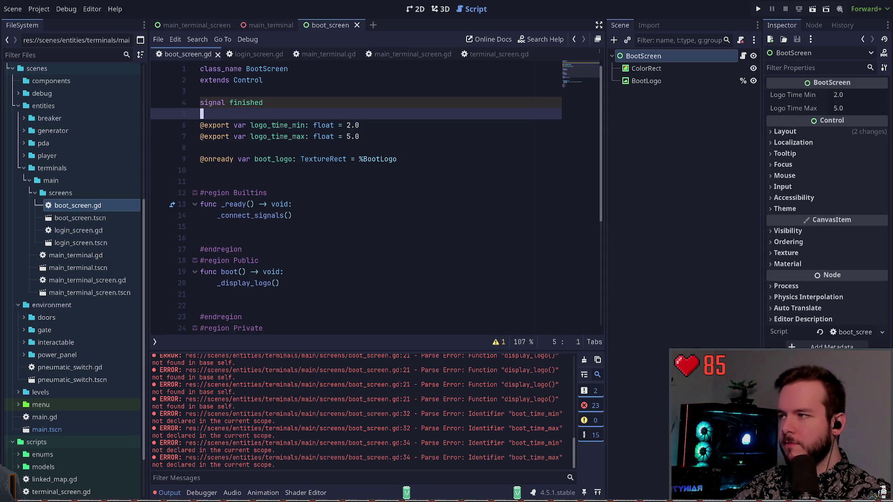
pyautogui.press('Return')
pyautogui.write('@export')
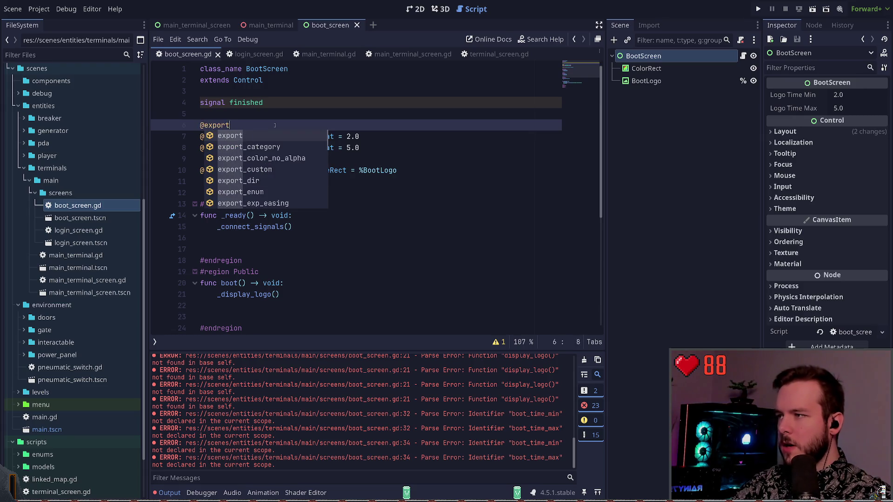
pyautogui.write('_')
pyautogui.press('Return')
pyautogui.write('Boot')
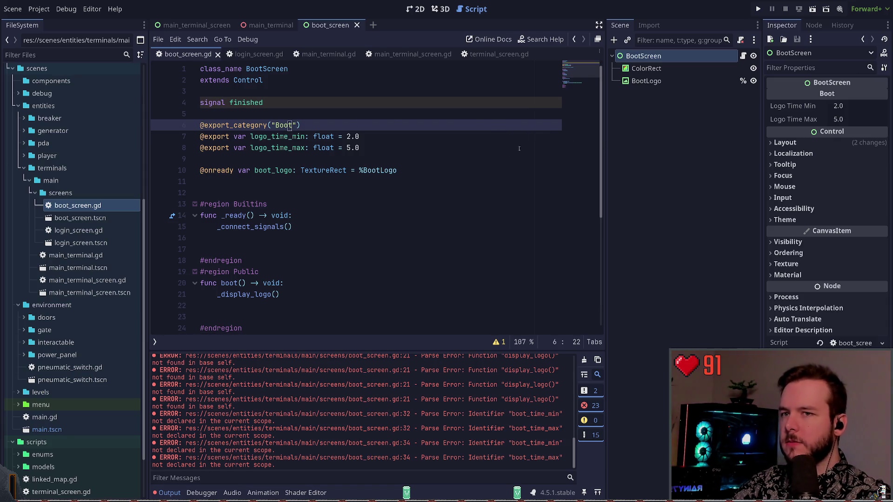
pyautogui.click(345, 120)
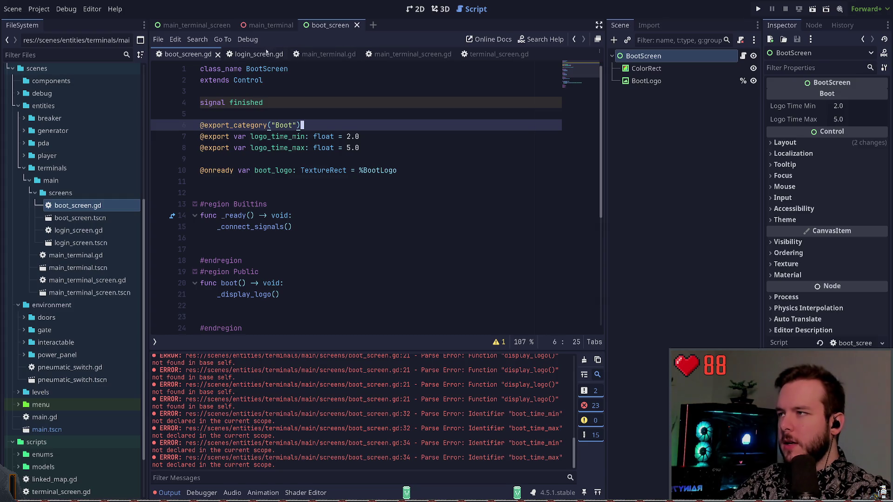
pyautogui.scroll(-5, 286, 153)
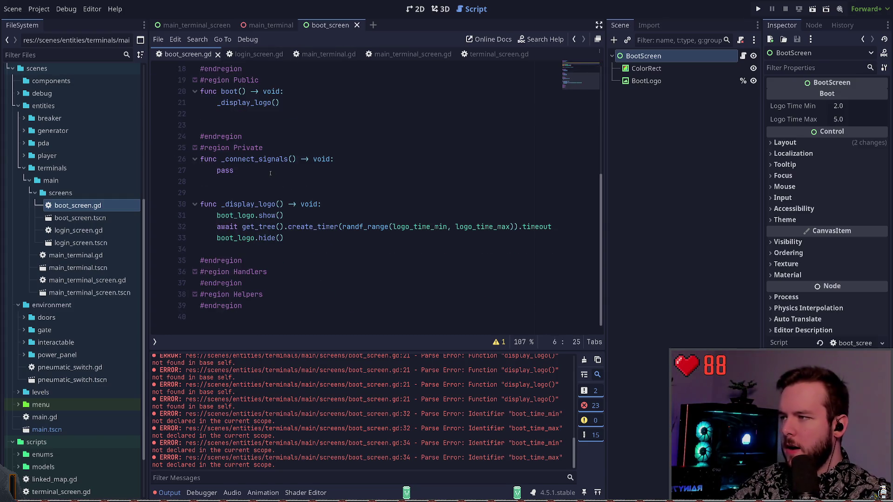
# Step: Add and then cut a stray 'display' line in boot(), then save boot_screen.gd
pyautogui.click(291, 172)
pyautogui.scroll(1, 295, 161)
pyautogui.click(298, 139)
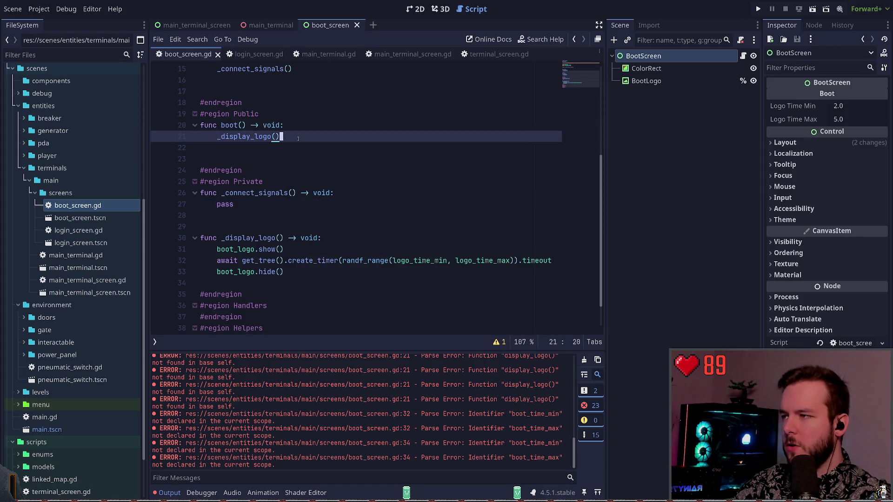
pyautogui.press('Return')
pyautogui.write('display')
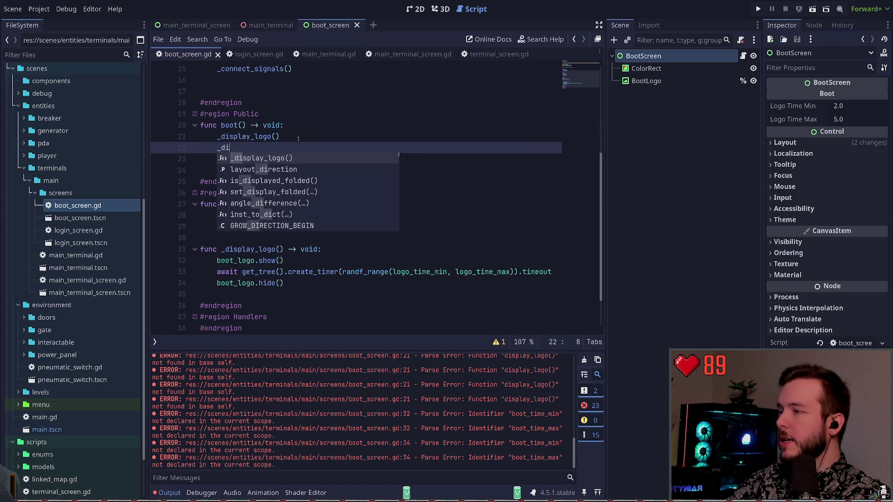
pyautogui.hotkey('ctrl', 'x')
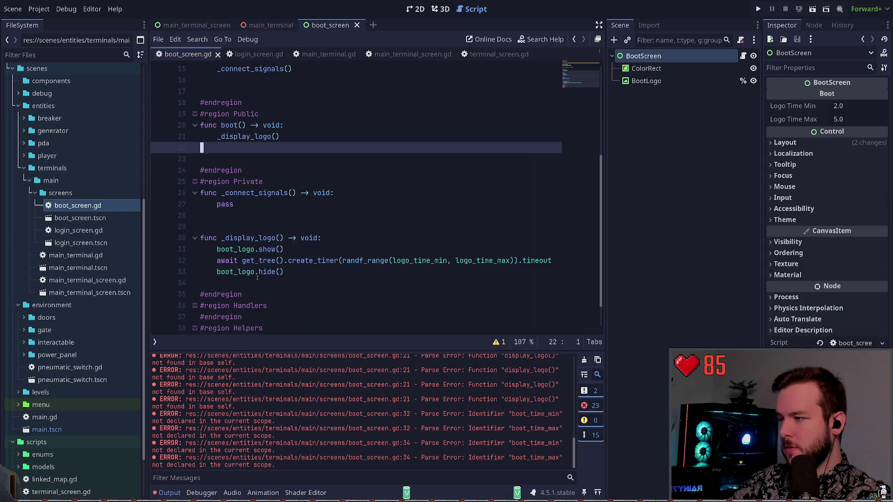
pyautogui.click(269, 226)
pyautogui.hotkey('ctrl', 's')
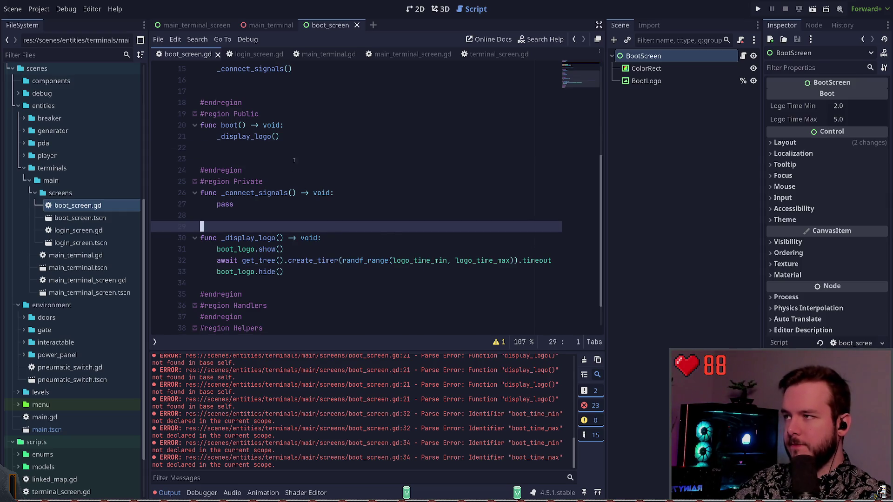
# Step: Delete the 'signal finished' declaration from boot_screen.gd
pyautogui.scroll(-2, 284, 203)
pyautogui.scroll(6, 285, 203)
pyautogui.scroll(-2, 285, 203)
pyautogui.scroll(-3, 284, 203)
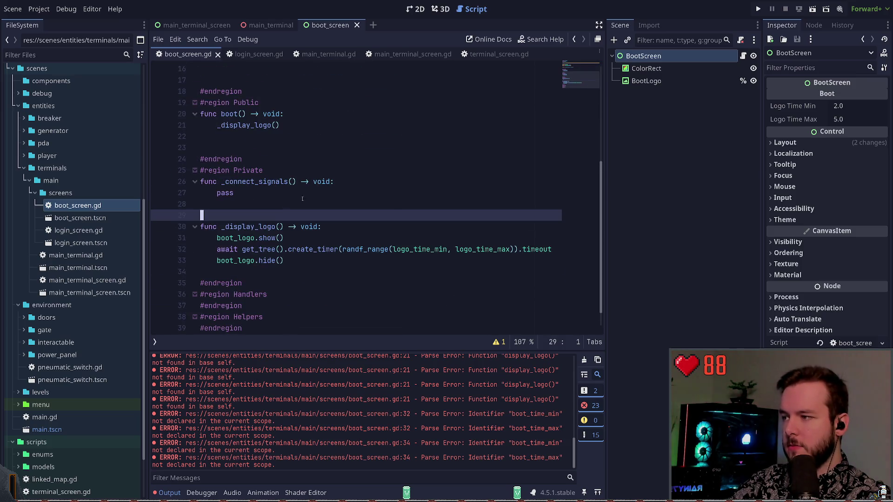
pyautogui.scroll(1, 265, 207)
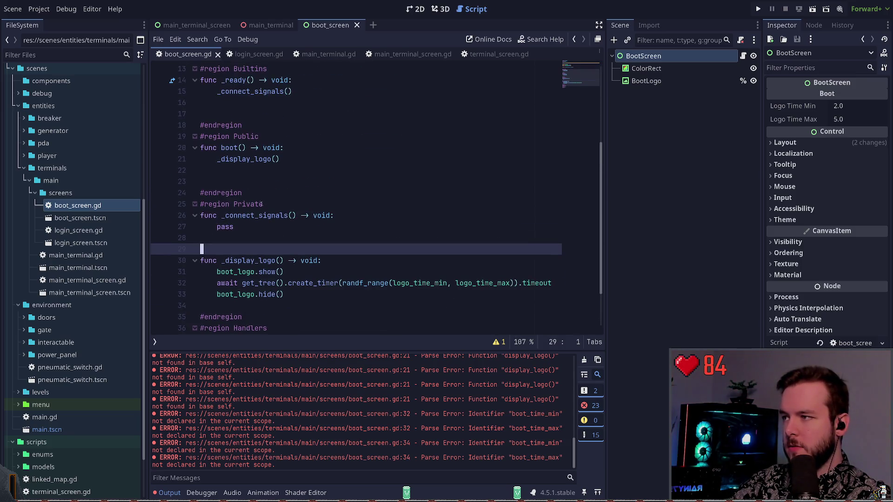
pyautogui.scroll(4, 219, 178)
pyautogui.click(201, 102)
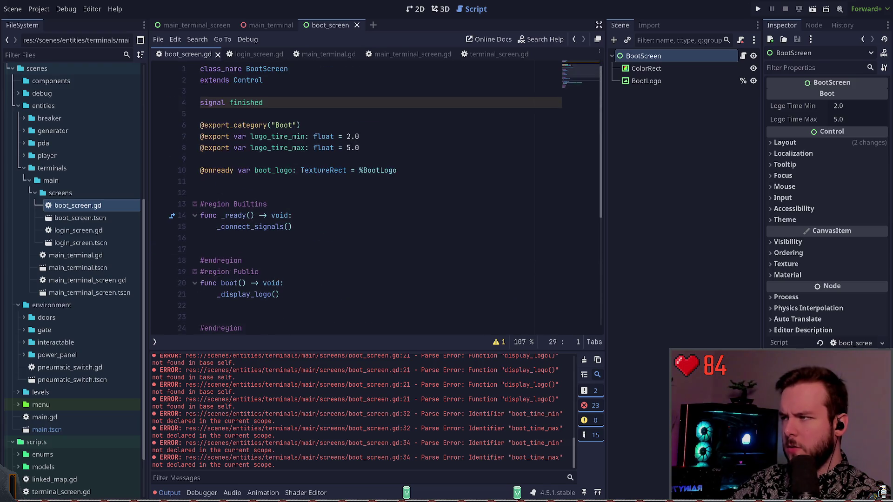
pyautogui.hotkey('ctrl', 'shift', 'k')
pyautogui.hotkey('ctrl', 'shift', 'k')
# Step: Close the boot_screen.gd script so terminal_screen.gd is shown
pyautogui.scroll(-3, 288, 189)
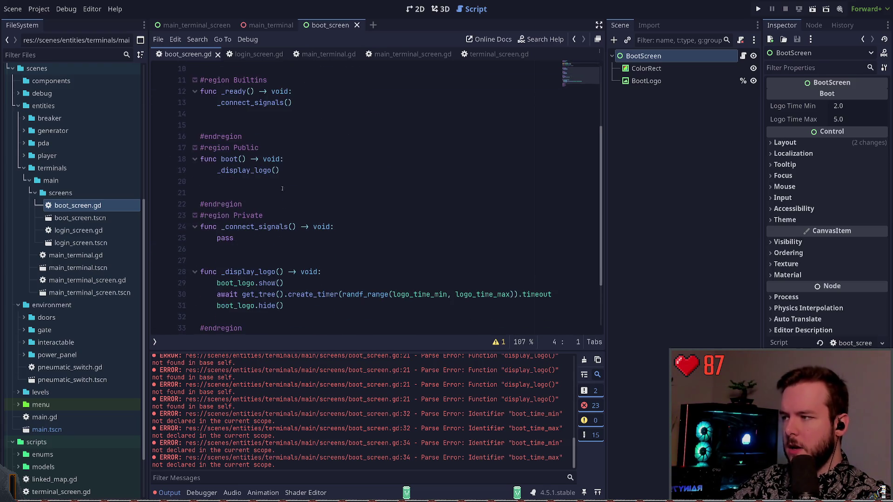
pyautogui.click(222, 159)
pyautogui.click(219, 171)
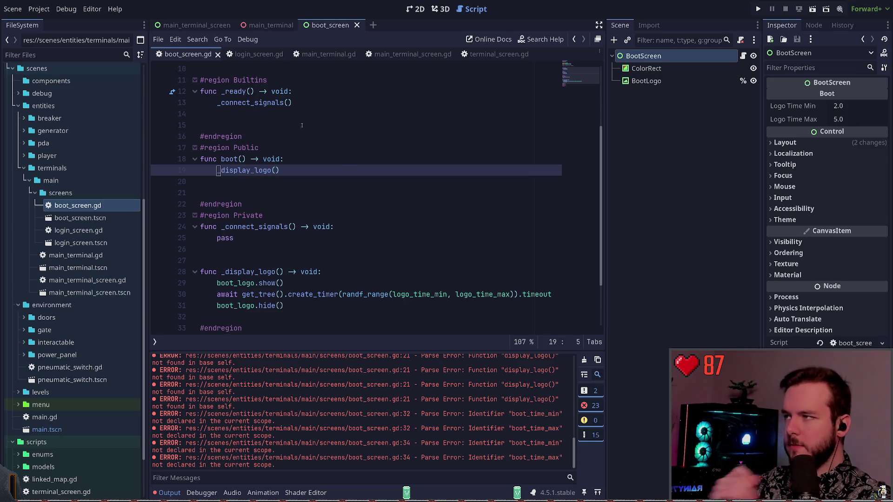
pyautogui.click(218, 54)
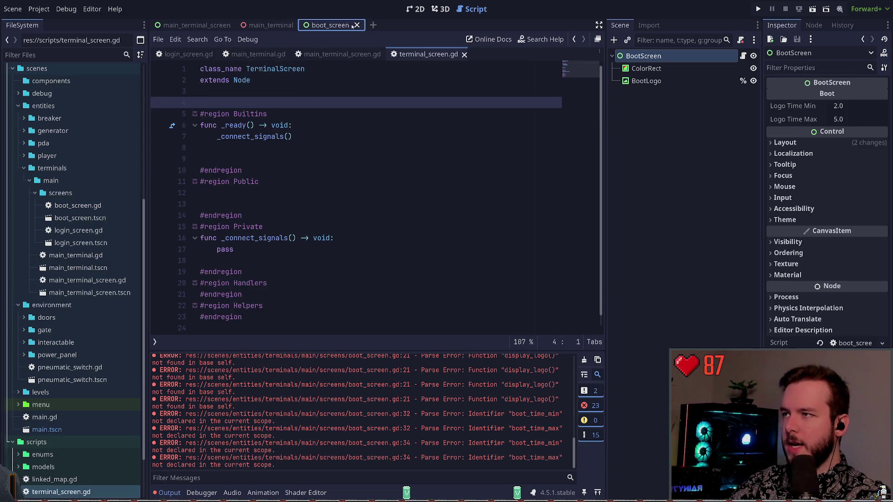
# Step: Close the boot_screen scene and switch to the main_terminal_screen scene and script
pyautogui.middleClick(352, 26)
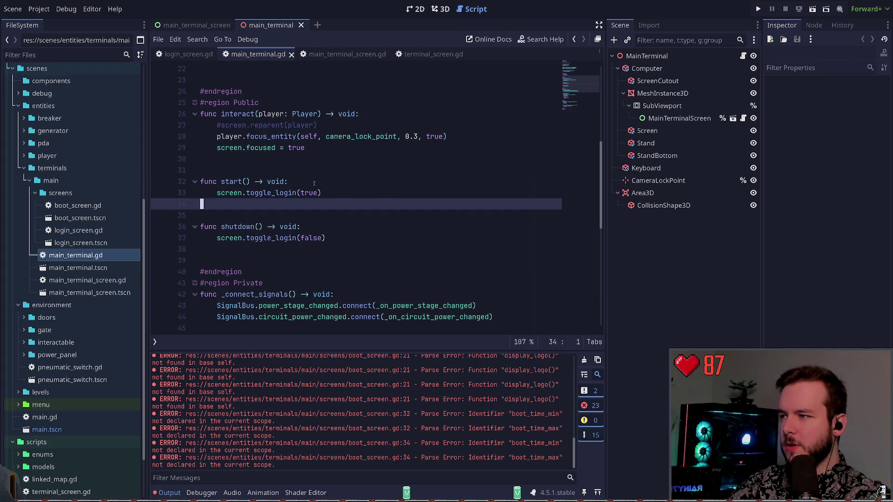
pyautogui.scroll(2, 311, 183)
pyautogui.scroll(-2, 311, 183)
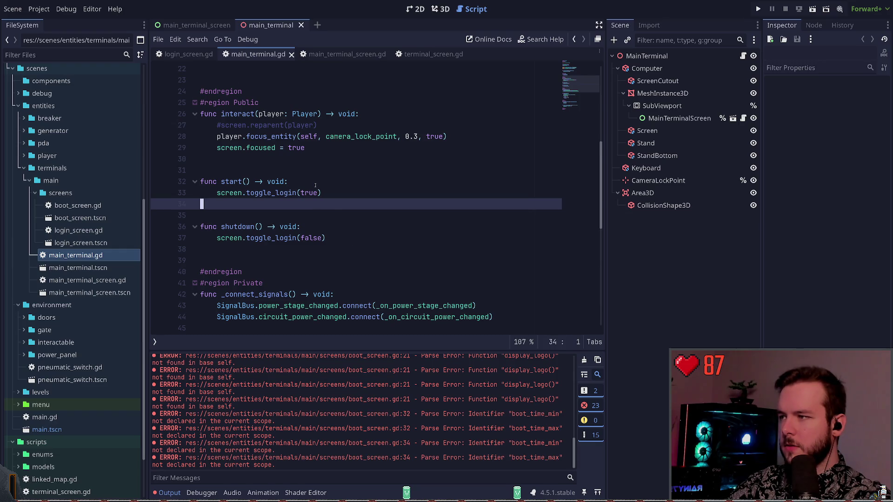
pyautogui.click(197, 25)
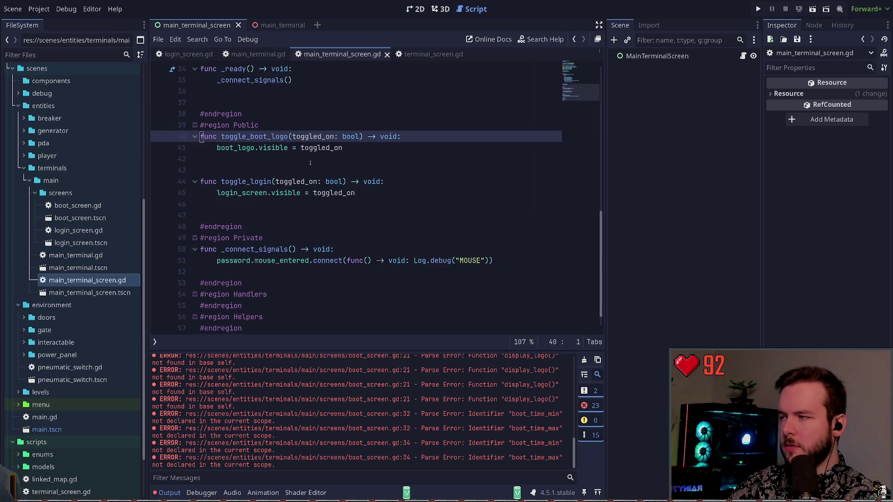
pyautogui.scroll(8, 310, 162)
pyautogui.scroll(-7, 280, 194)
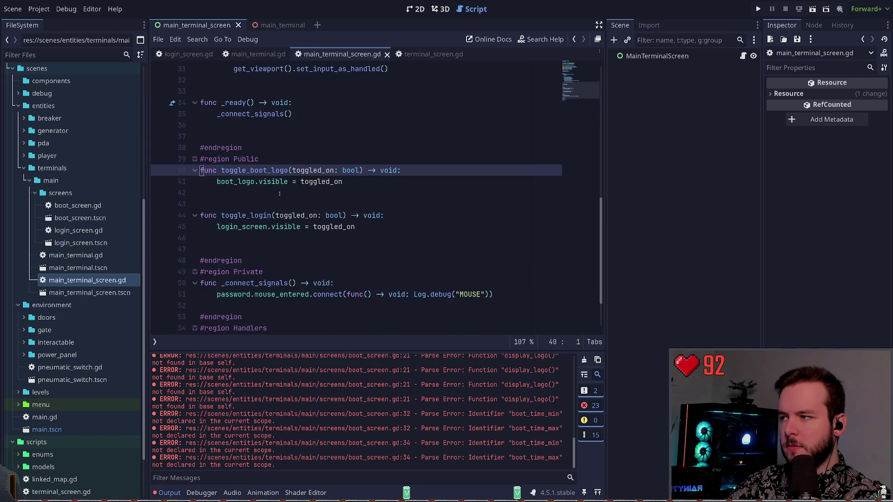
# Step: Declare func start() -> void: under #region Public, leaving its body empty
pyautogui.click(277, 159)
pyautogui.press('Return')
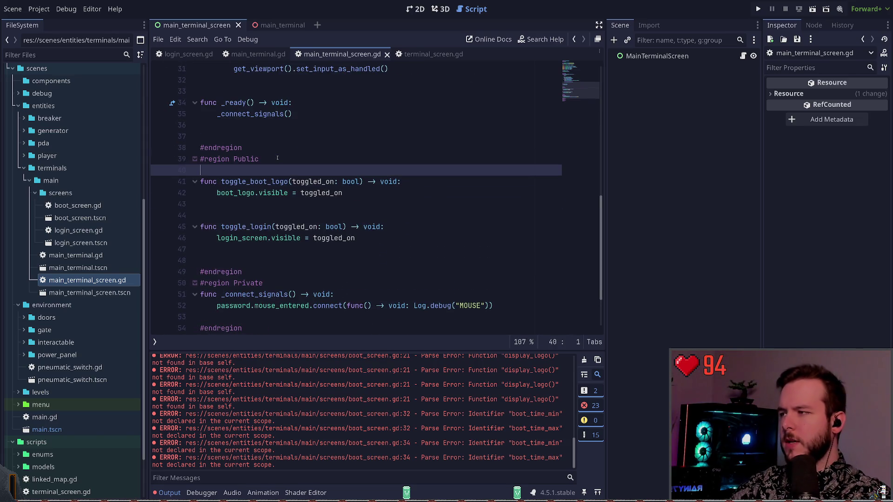
pyautogui.press('Return')
pyautogui.press('Up')
pyautogui.write('func ')
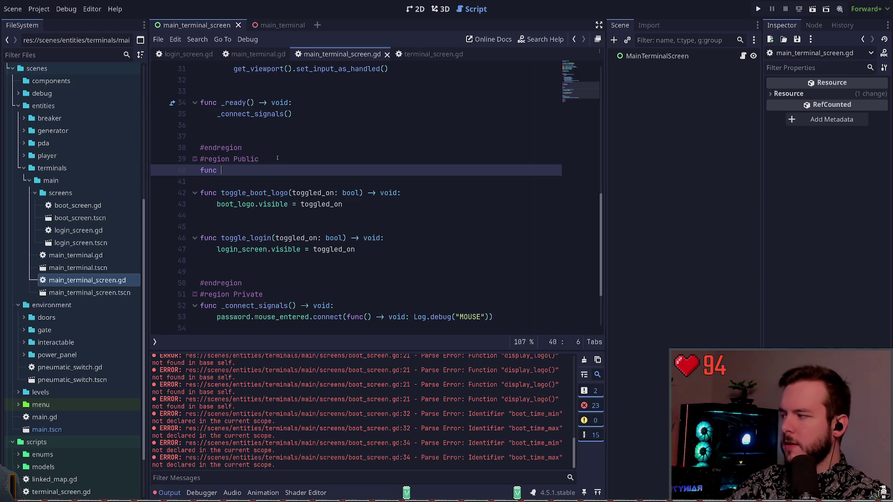
pyautogui.write('start() -> void:')
pyautogui.press('Return')
pyautogui.write('pass')
pyautogui.press('Up')
pyautogui.press('End')
pyautogui.press('Down')
pyautogui.press('BackSpace')
pyautogui.press('BackSpace')
pyautogui.press('BackSpace')
pyautogui.write('sb')
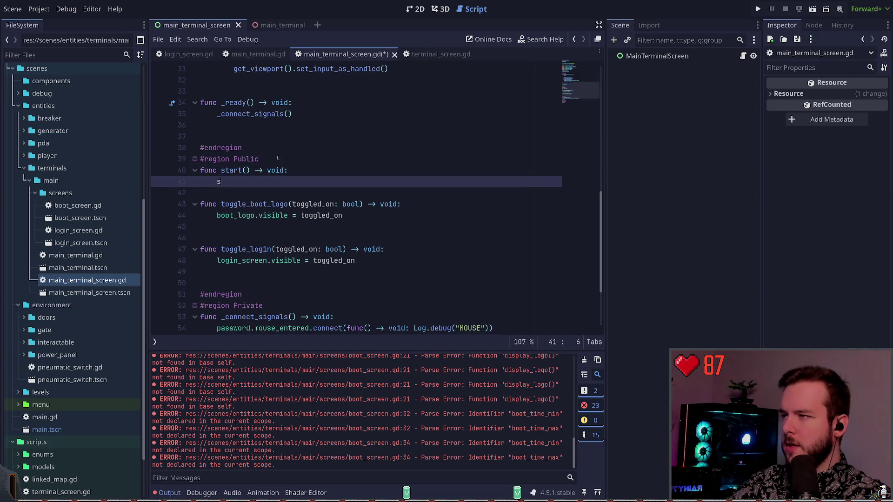
pyautogui.press('BackSpace')
pyautogui.press('BackSpace')
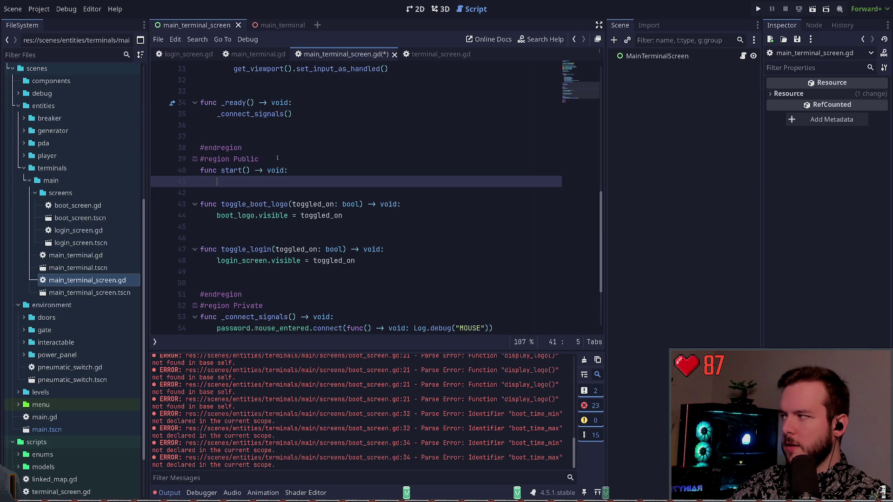
pyautogui.press('Down')
pyautogui.press('Down')
pyautogui.press('Down')
pyautogui.press('Down')
pyautogui.press('Down')
pyautogui.press('Down')
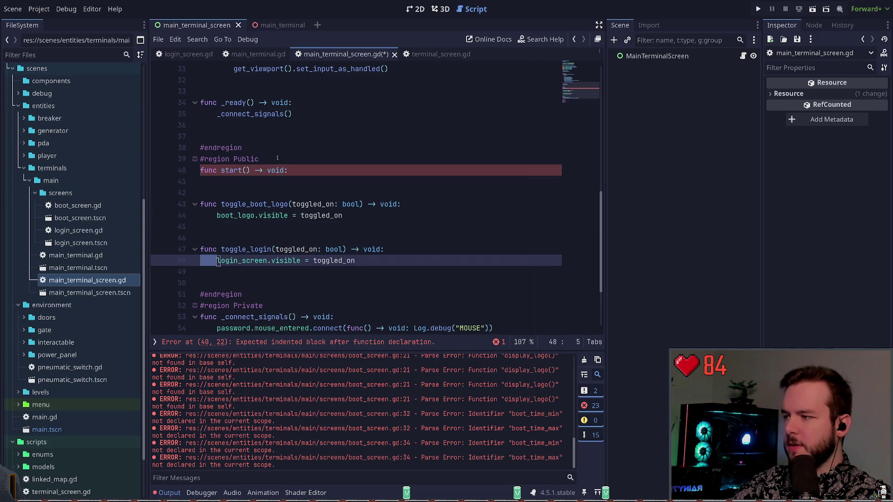
# Step: Delete the toggle_boot_logo and toggle_login functions from main_terminal_screen.gd and save
pyautogui.hotkey('shift', 'Up')
pyautogui.hotkey('shift', 'Up')
pyautogui.hotkey('shift', 'Up')
pyautogui.press('BackSpace')
pyautogui.press('Delete')
pyautogui.press('Delete')
pyautogui.hotkey('ctrl', 's')
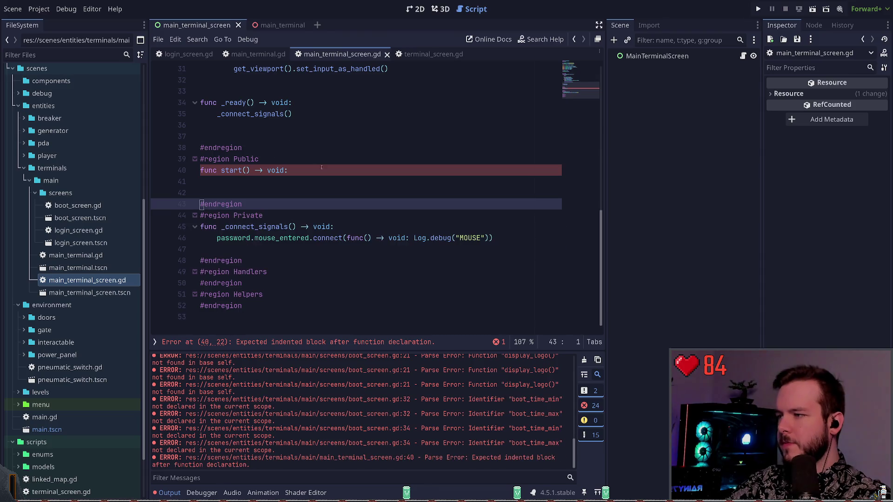
# Step: Replace the password mouse-entered debug line in _connect_signals() with a pass body
pyautogui.press('Down')
pyautogui.press('Down')
pyautogui.press('Down')
pyautogui.hotkey('shift', 'End')
pyautogui.press('BackSpace')
pyautogui.press('BackSpace')
pyautogui.write('password')
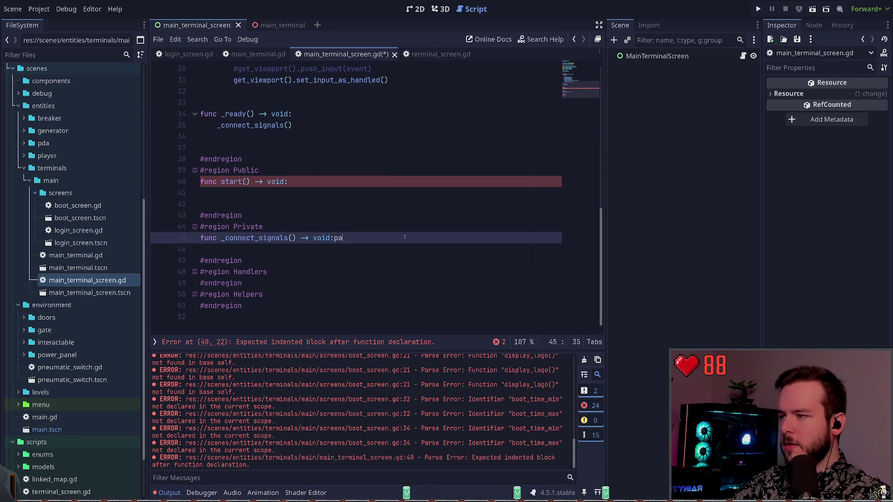
pyautogui.press('BackSpace')
pyautogui.press('BackSpace')
pyautogui.press('BackSpace')
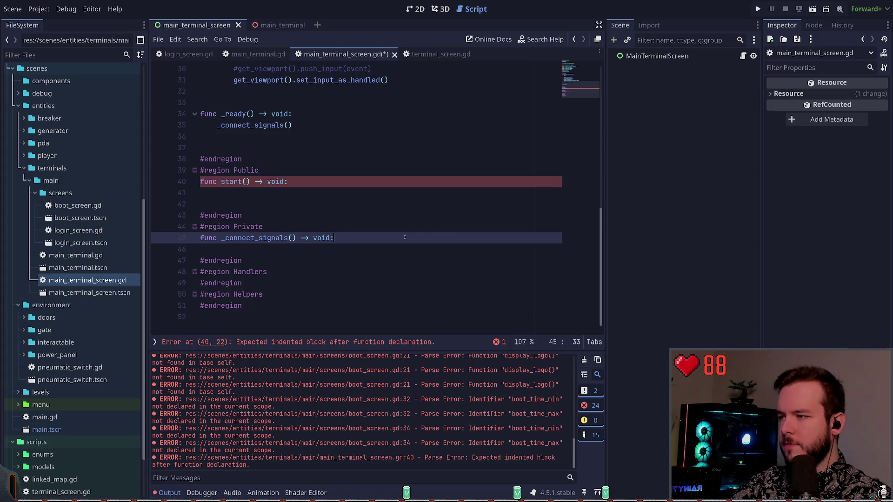
pyautogui.press('Return')
pyautogui.write('pass')
pyautogui.scroll(10, 329, 200)
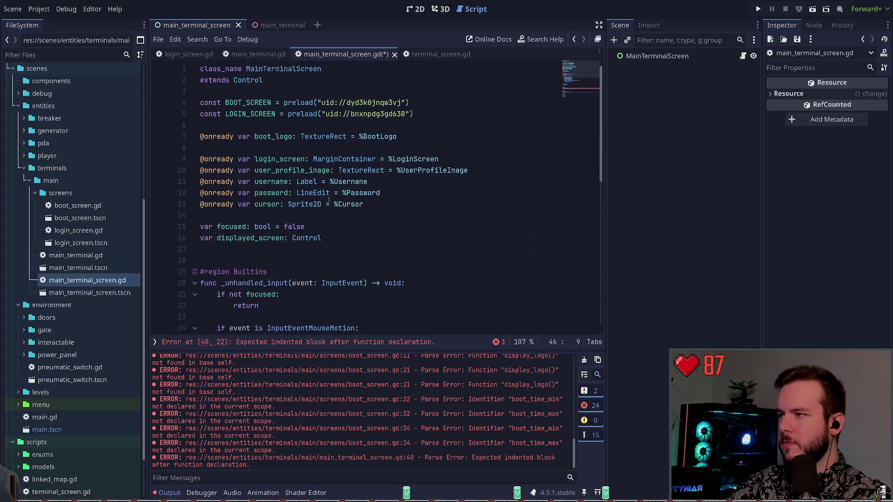
pyautogui.moveTo(365, 206)
pyautogui.mouseDown()
pyautogui.moveTo(177, 160)
pyautogui.moveTo(170, 143)
pyautogui.mouseUp()
pyautogui.press('BackSpace')
pyautogui.press('BackSpace')
pyautogui.press('BackSpace')
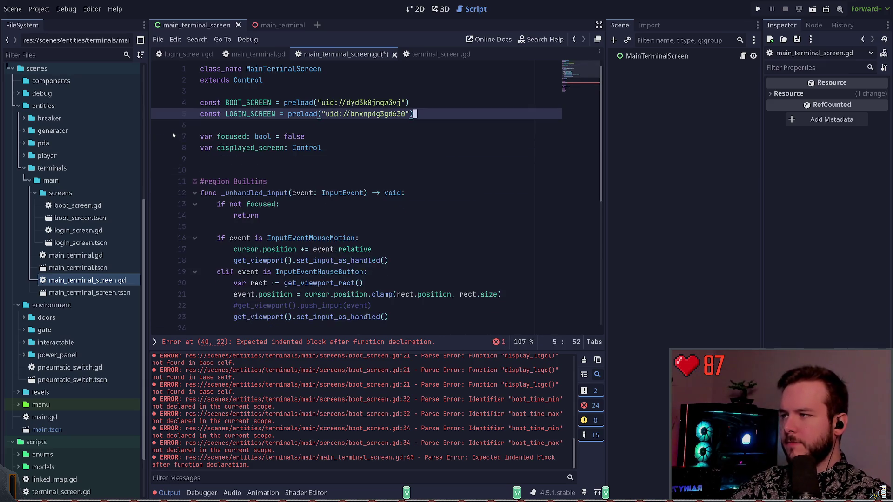
pyautogui.hotkey('ctrl', 's')
# Step: Give start() a placeholder pass body and save the script
pyautogui.click(285, 163)
pyautogui.scroll(-3, 291, 162)
pyautogui.click(323, 206)
pyautogui.scroll(-2, 323, 205)
pyautogui.click(323, 253)
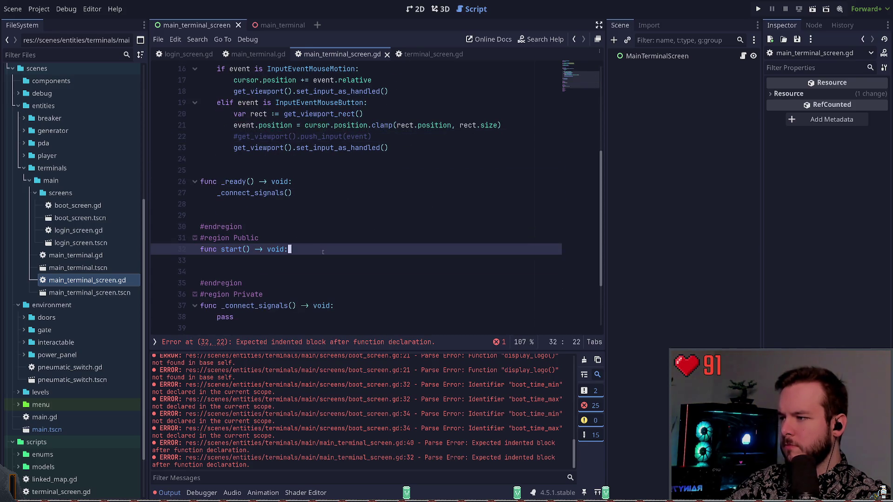
pyautogui.press('Return')
pyautogui.write('pass')
pyautogui.hotkey('ctrl', 's')
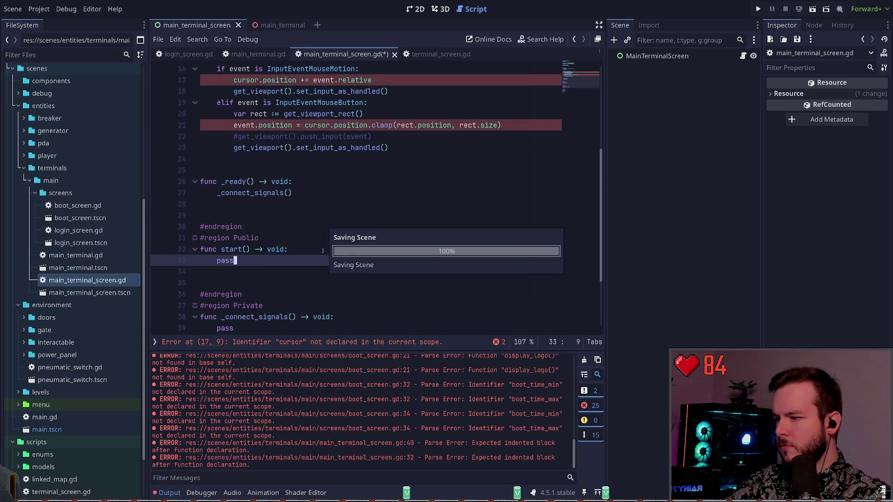
# Step: Remove the whole _unhandled_input function behind the line 17 cursor error and save
pyautogui.click(296, 343)
pyautogui.click(380, 190)
pyautogui.moveTo(405, 275); pyautogui.dragTo(164, 139)
pyautogui.hotkey('ctrl', 'shift', 'k')
pyautogui.hotkey('ctrl', 'shift', 'k')
pyautogui.moveTo(200, 238)
pyautogui.mouseDown()
pyautogui.moveTo(195, 182)
pyautogui.moveTo(171, 137)
pyautogui.mouseUp()
pyautogui.press('Delete')
pyautogui.hotkey('ctrl', 'shift', 'k')
pyautogui.hotkey('ctrl', 'shift', 'k')
pyautogui.hotkey('ctrl', 'shift', 'k')
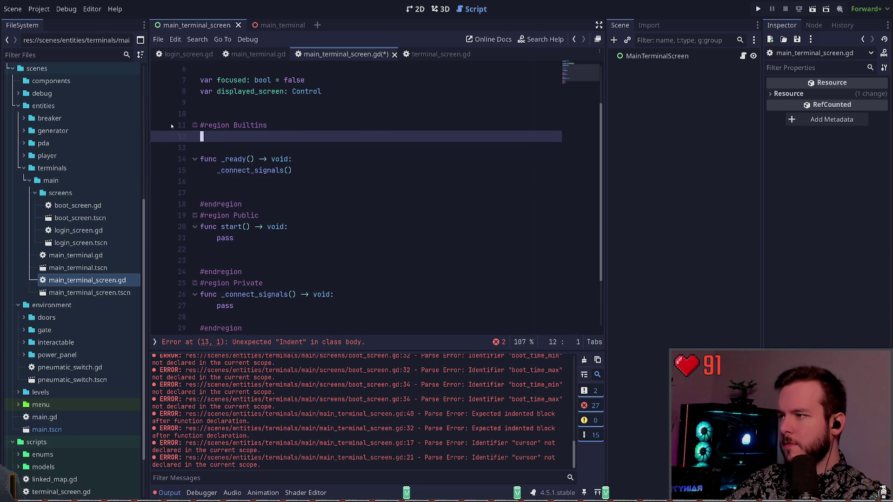
pyautogui.hotkey('ctrl', 's')
pyautogui.scroll(-2, 367, 218)
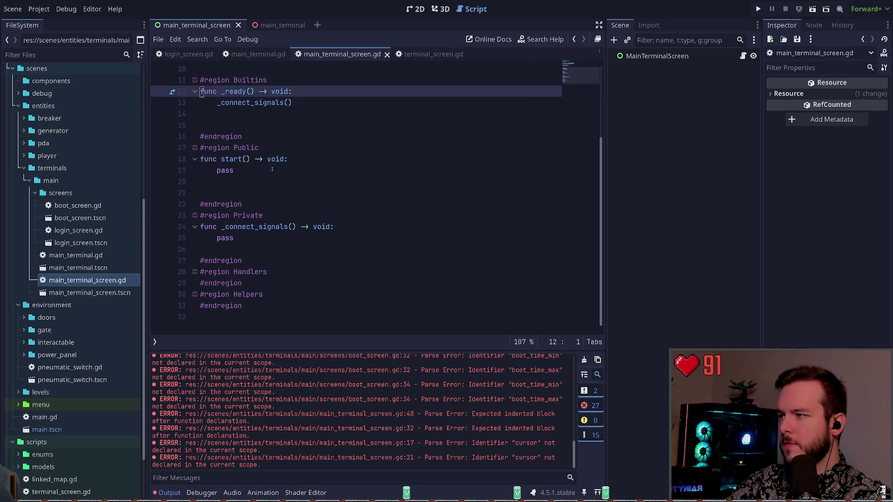
pyautogui.click(262, 175)
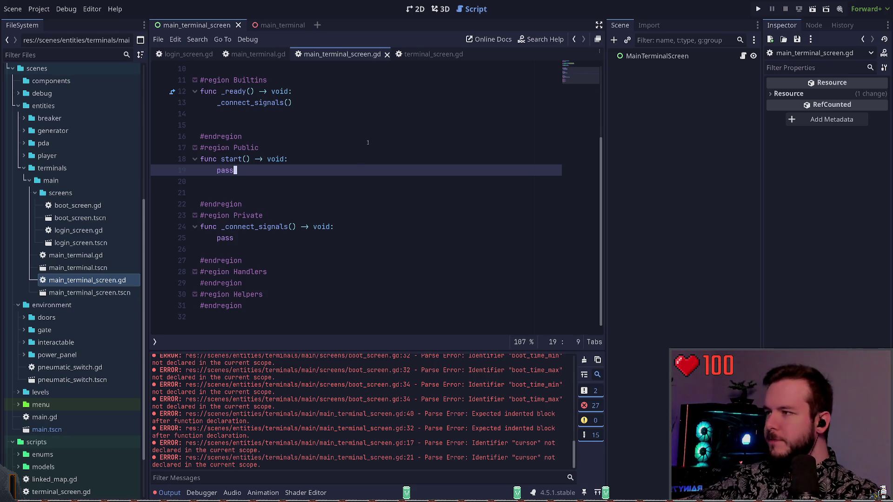
# Step: Switch the script editor to the main_terminal.gd tab
pyautogui.scroll(2, 389, 262)
pyautogui.scroll(1, 389, 261)
pyautogui.click(258, 54)
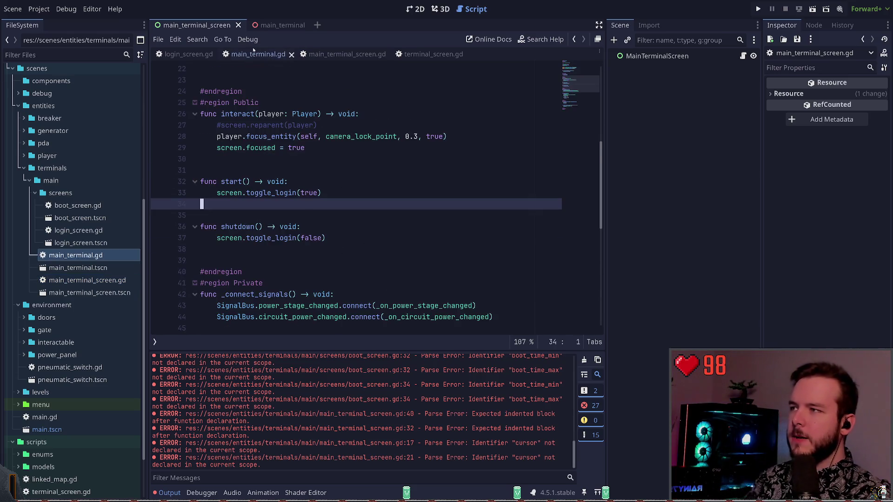
pyautogui.scroll(6, 420, 182)
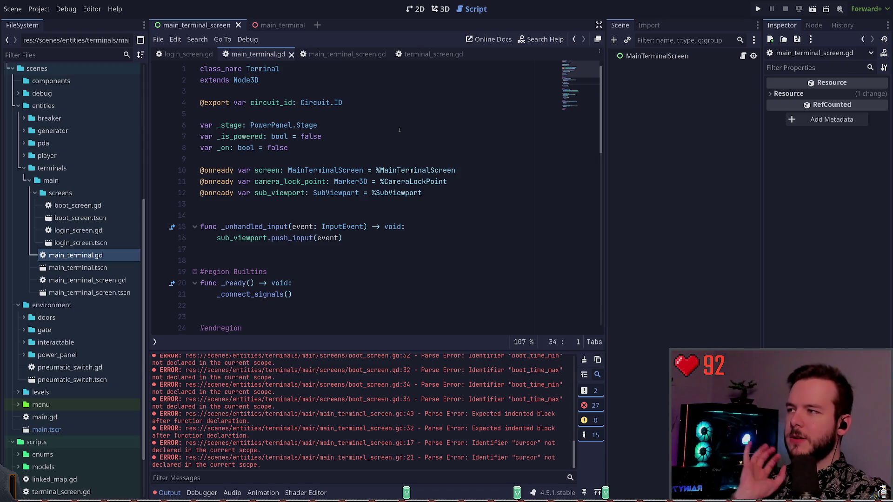
pyautogui.scroll(-6, 399, 130)
pyautogui.click(340, 170)
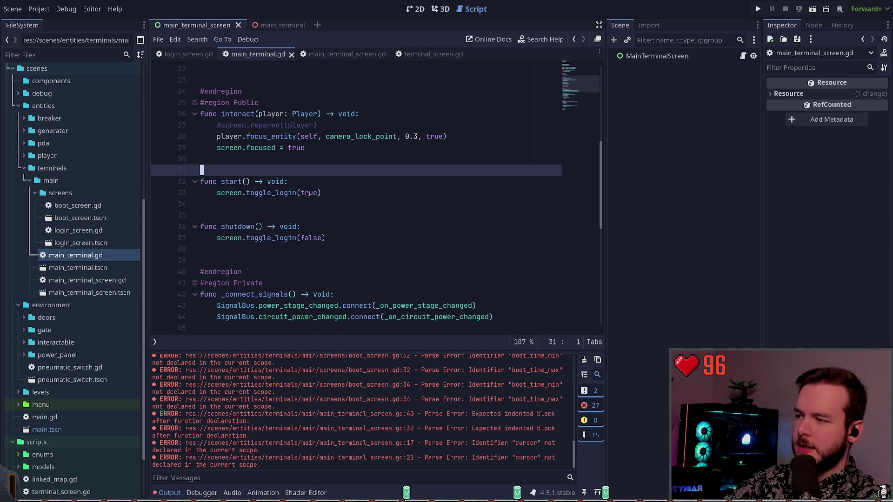
pyautogui.scroll(2, 281, 169)
pyautogui.click(397, 216)
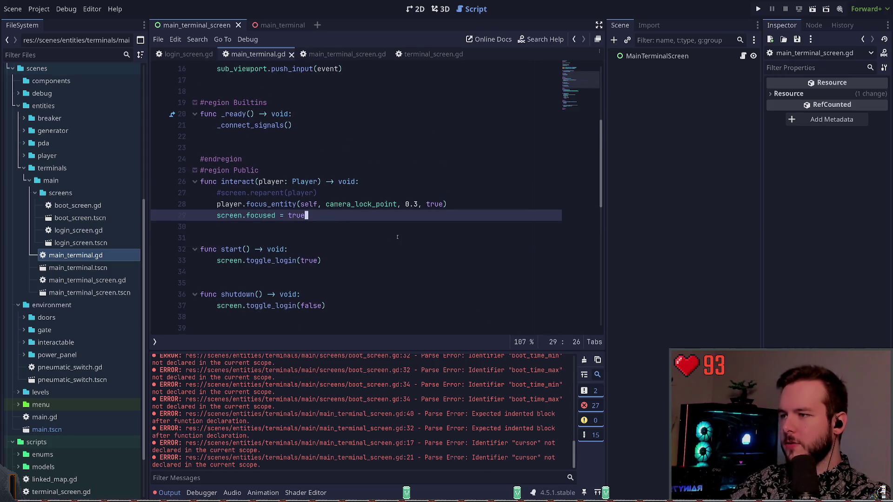
pyautogui.scroll(-1, 398, 237)
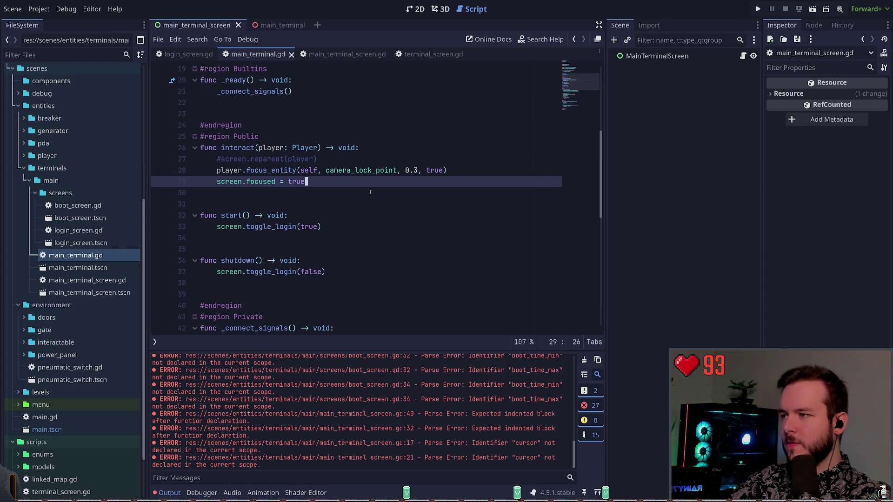
pyautogui.click(336, 162)
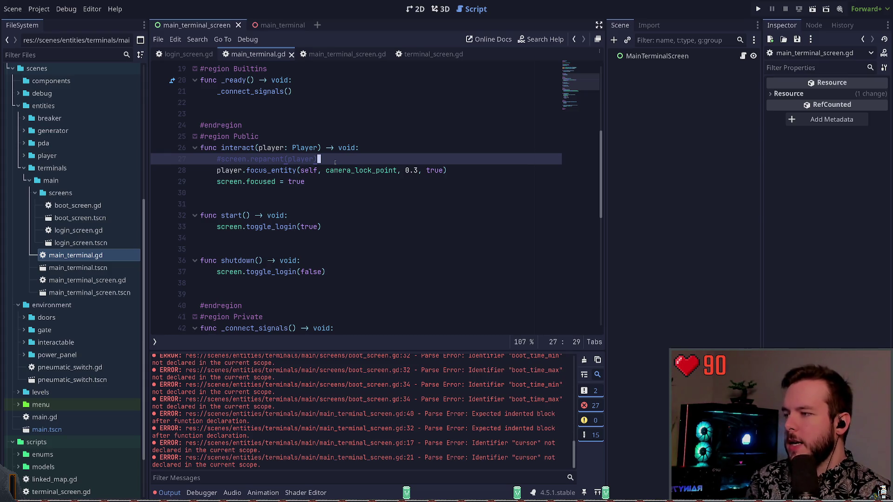
pyautogui.click(301, 201)
pyautogui.scroll(-6, 303, 204)
pyautogui.scroll(4, 306, 239)
pyautogui.moveTo(326, 204); pyautogui.dragTo(142, 159)
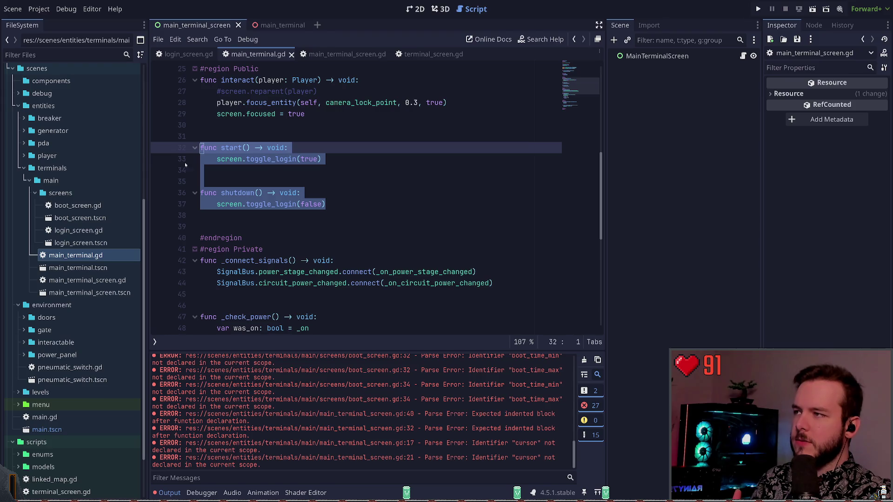
pyautogui.click(201, 182)
pyautogui.doubleClick(231, 148)
pyautogui.click(293, 148)
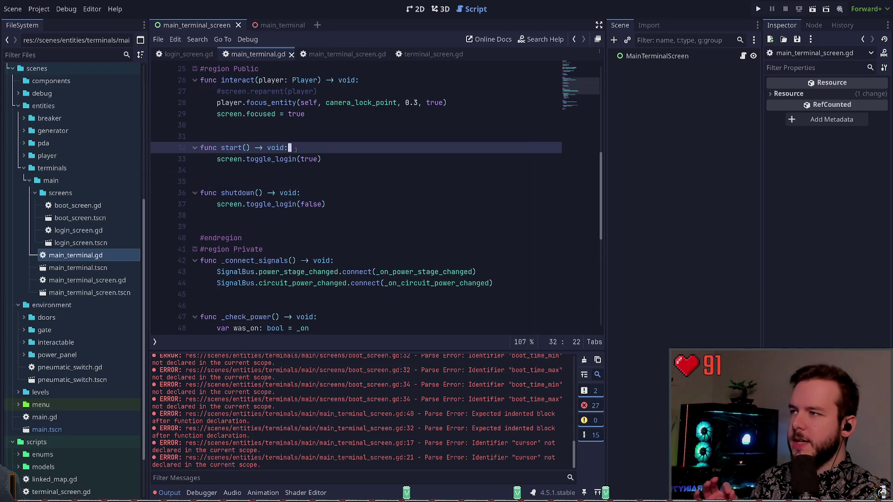
pyautogui.scroll(4, 296, 149)
pyautogui.scroll(5, 299, 216)
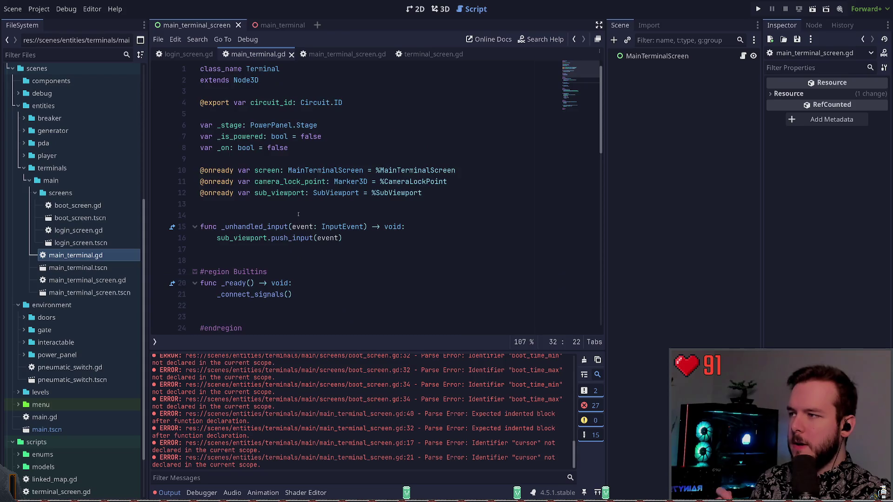
pyautogui.scroll(-10, 302, 224)
pyautogui.scroll(5, 308, 231)
pyautogui.moveTo(308, 231); pyautogui.dragTo(293, 217)
pyautogui.click(305, 227)
pyautogui.press('Up')
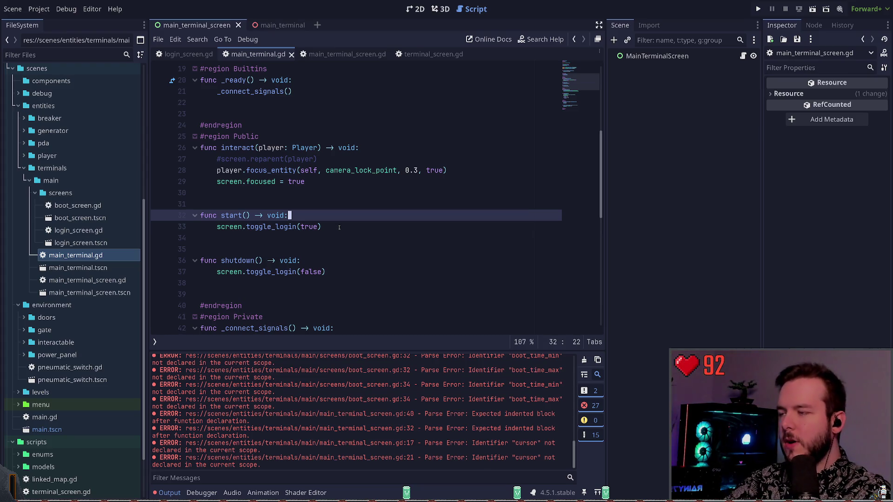
pyautogui.press('Down')
# Step: Insert a screen.boot() call above the login toggle line in start()
pyautogui.press('Home')
pyautogui.press('Return')
pyautogui.press('Up')
pyautogui.press('Tab')
pyautogui.write('screen.boot')
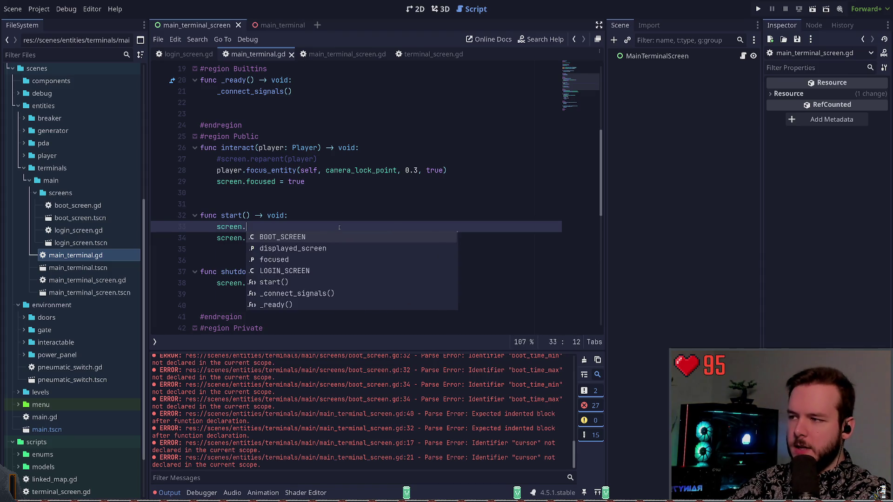
pyautogui.write('(')
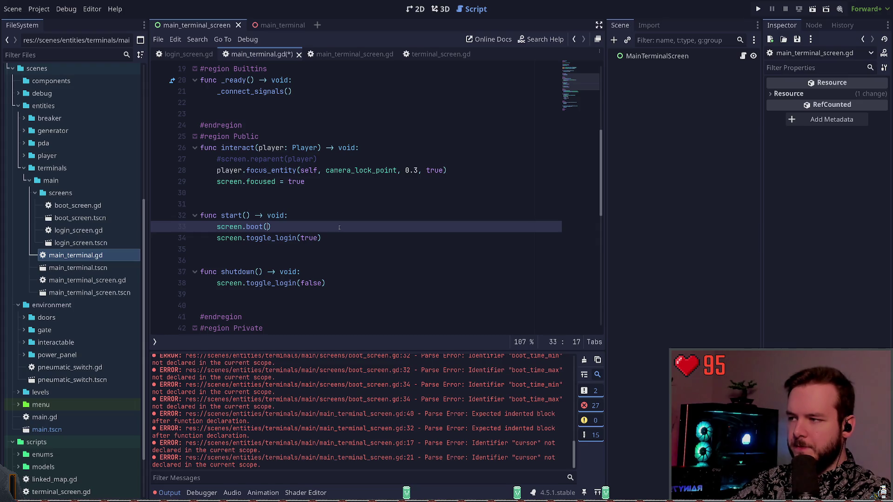
# Step: Replace the screen.toggle_login(true) call with a new match: line
pyautogui.press('Return')
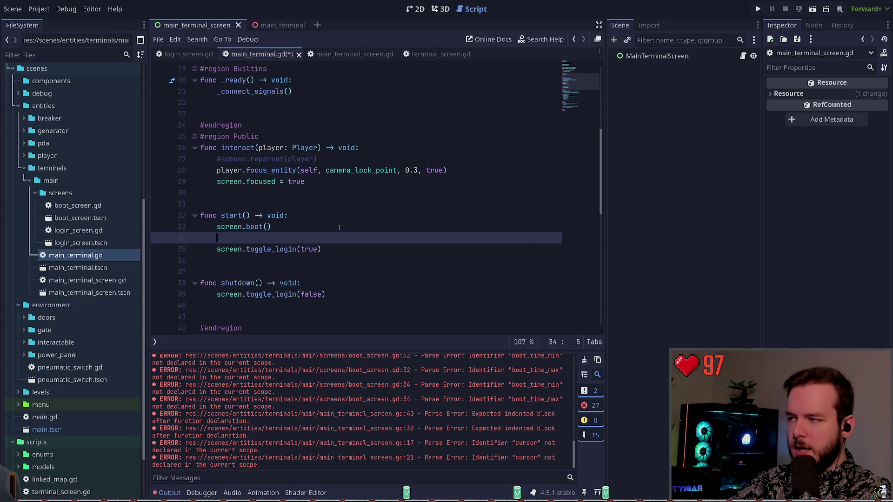
pyautogui.write('screen.show_')
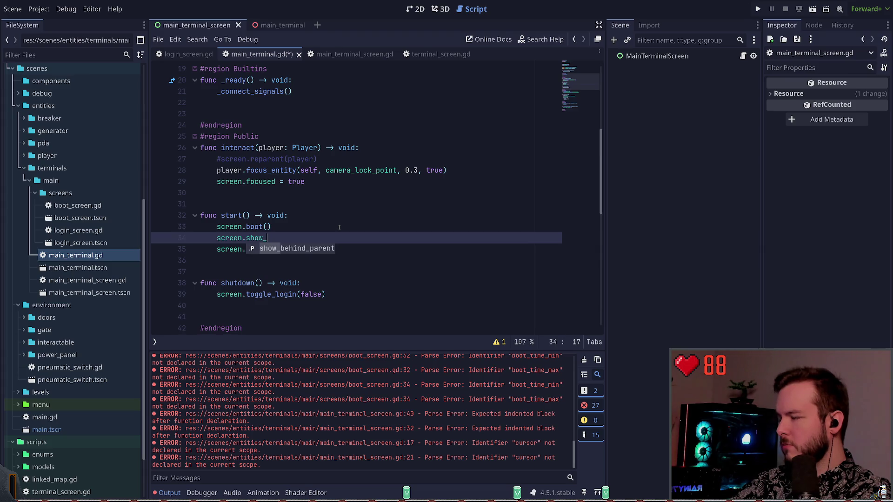
pyautogui.hotkey('ctrl', 'BackSpace')
pyautogui.hotkey('ctrl', 'BackSpace')
pyautogui.hotkey('ctrl', 'BackSpace')
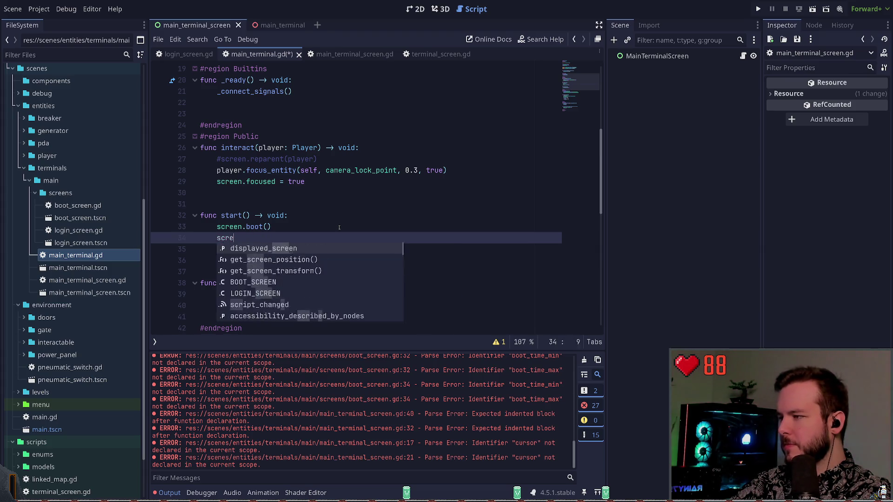
pyautogui.write('match:')
pyautogui.press('Down')
pyautogui.hotkey('ctrl', 'shift', 'k')
pyautogui.scroll(-1, 273, 228)
pyautogui.scroll(-3, 273, 228)
pyautogui.click(374, 148)
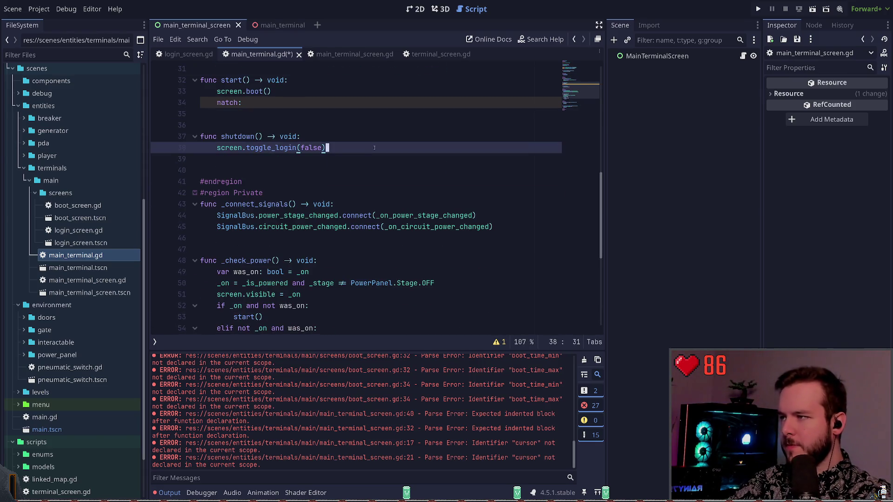
# Step: Replace shutdown()'s toggle_login(false) call with screen.shutdown() and save main_terminal.gd
pyautogui.press('Return')
pyautogui.write('screen.shut')
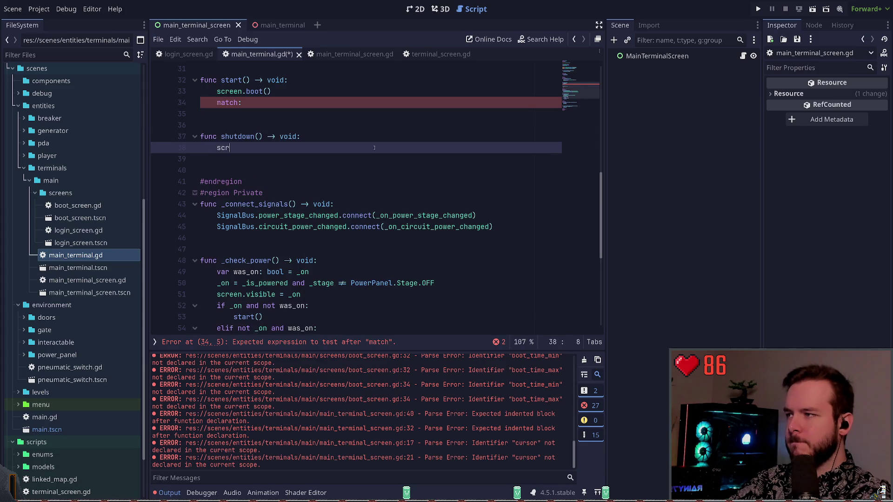
pyautogui.write('down(')
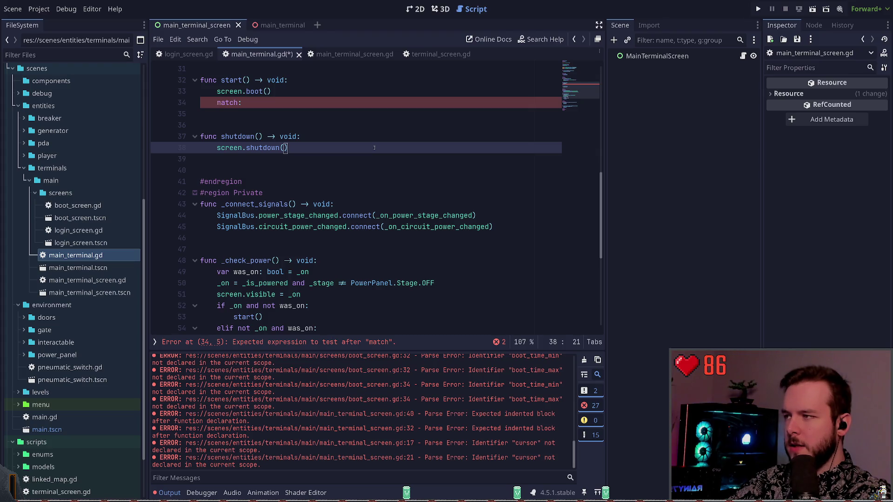
pyautogui.hotkey('shift', 'Home')
pyautogui.press('BackSpace')
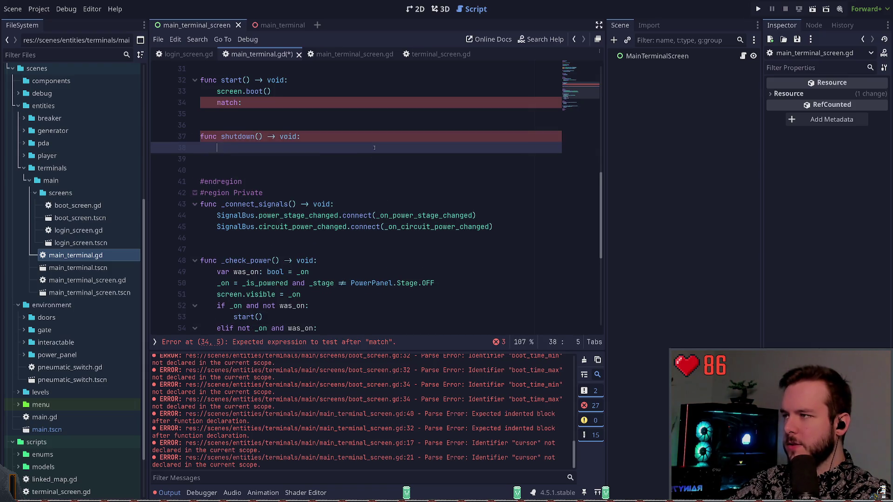
pyautogui.write('en.')
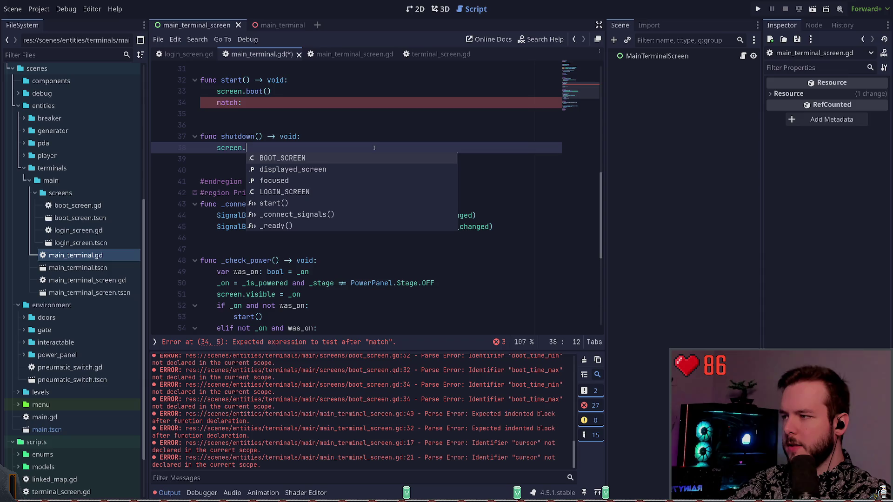
pyautogui.write('shutdown(')
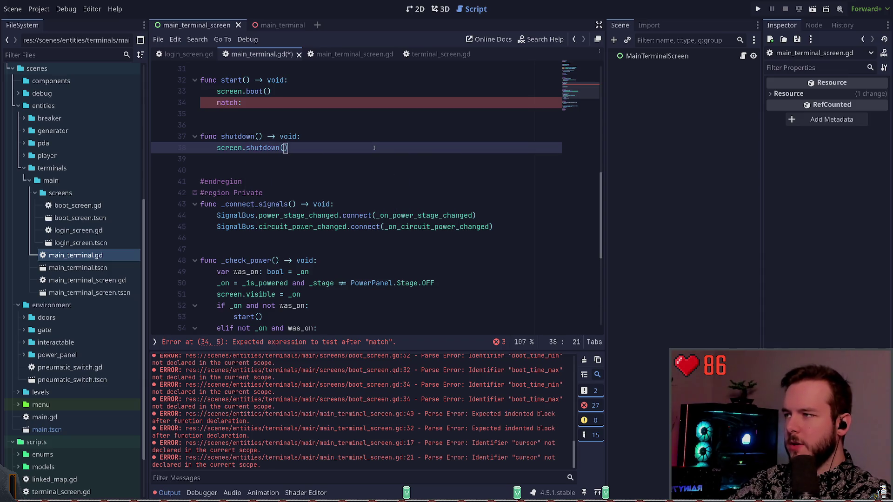
pyautogui.hotkey('ctrl', 's')
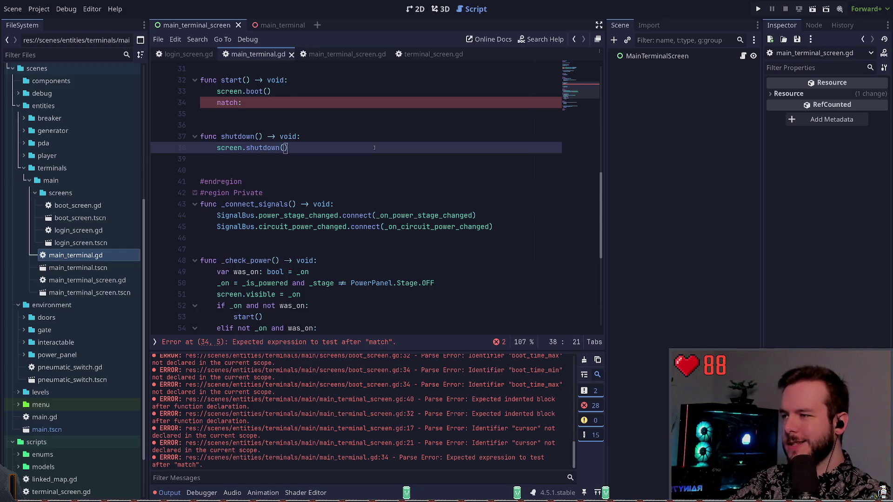
pyautogui.click(281, 106)
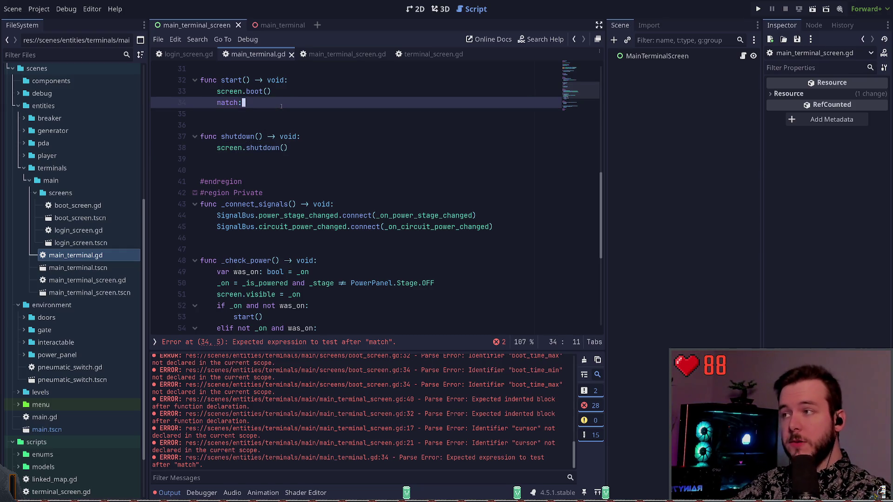
# Step: Make the match statement in start() match on _stage
pyautogui.scroll(1, 282, 107)
pyautogui.press('Left')
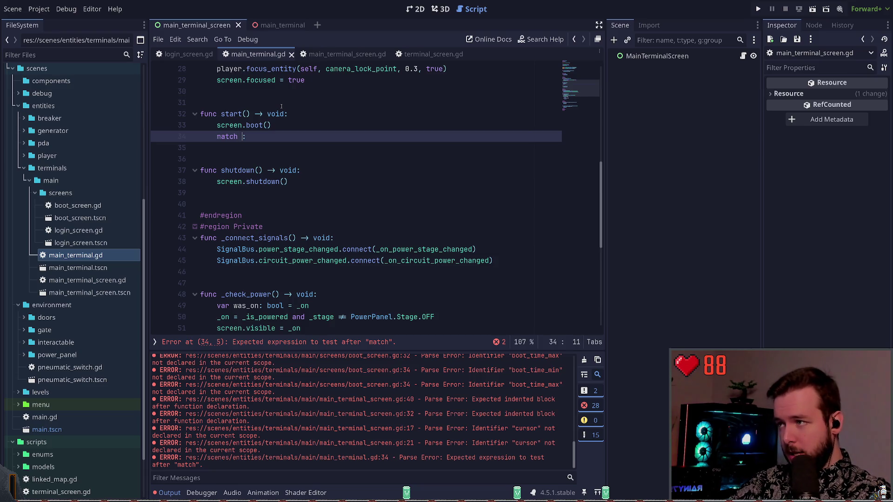
pyautogui.scroll(-4, 326, 167)
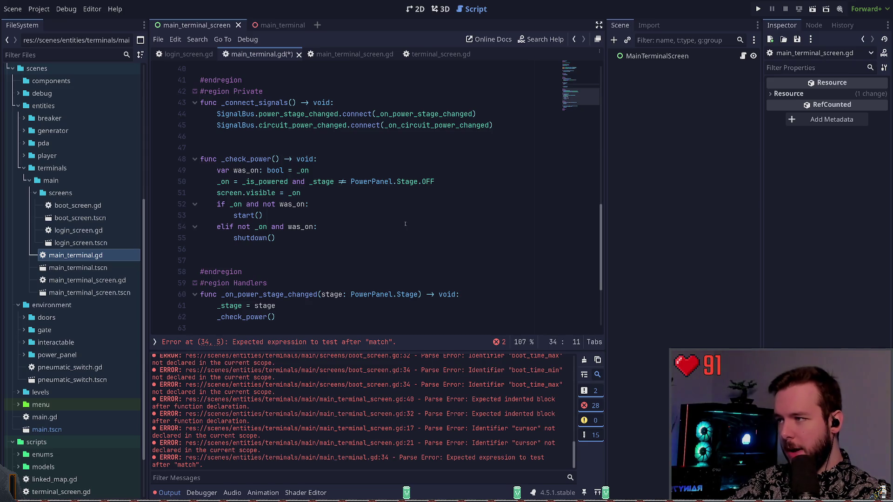
pyautogui.scroll(1, 373, 199)
pyautogui.scroll(3, 420, 231)
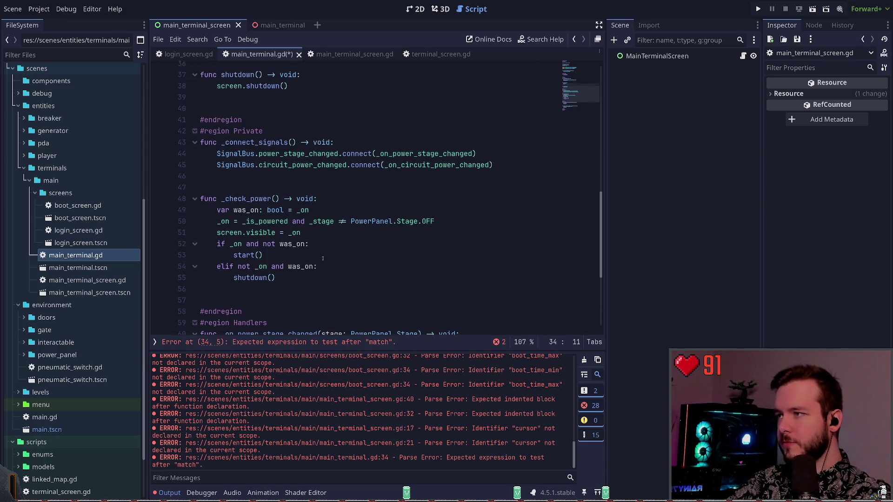
pyautogui.write('stage:')
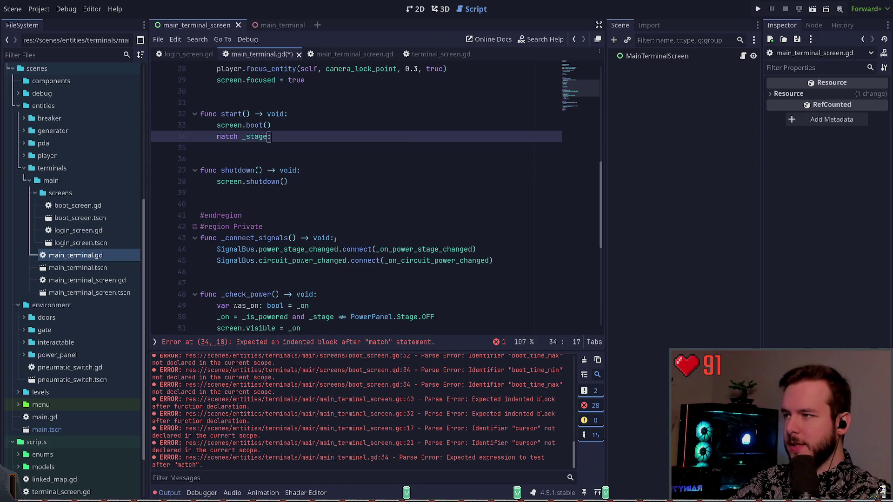
# Step: Add a first PowerPanel.Stage.EMERGENCY: case under match _stage:
pyautogui.press('Right')
pyautogui.press('Return')
pyautogui.write('PowerPanel.Stage')
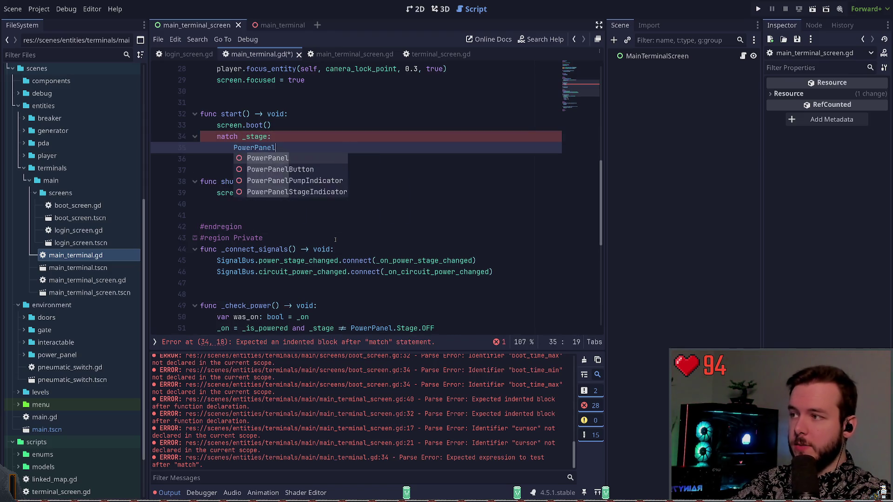
pyautogui.write('.')
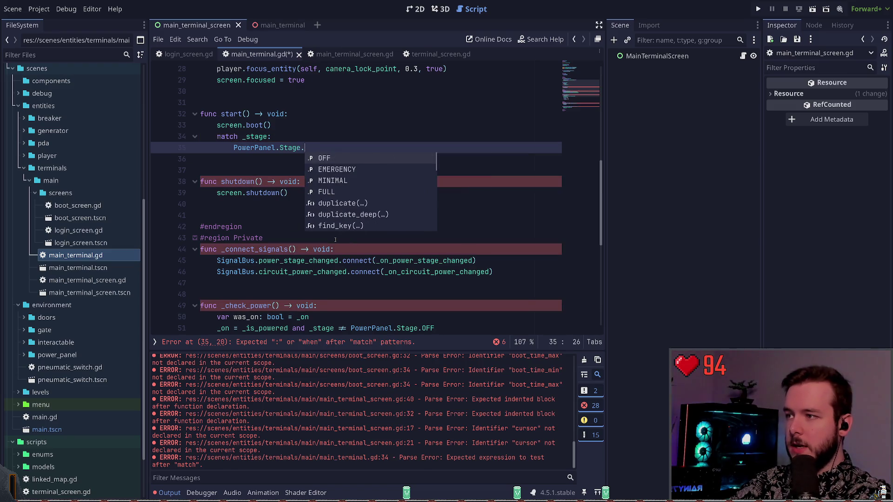
pyautogui.press('Down')
pyautogui.press('Return')
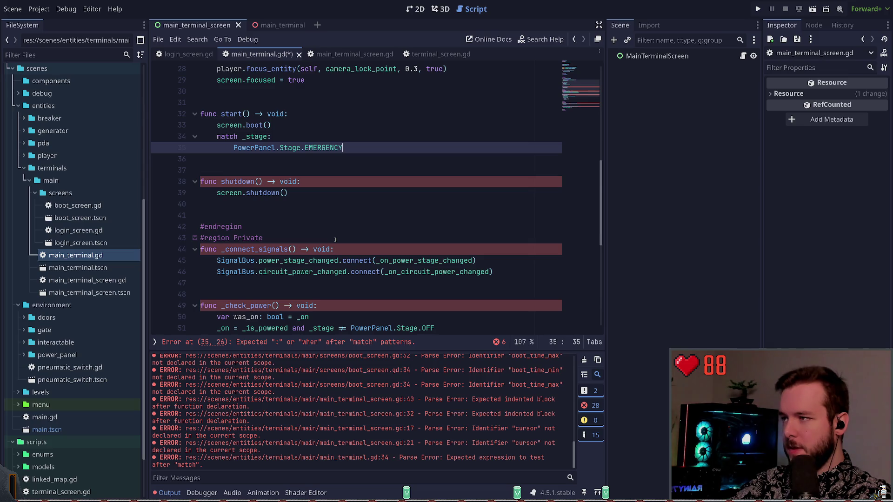
pyautogui.press('Return')
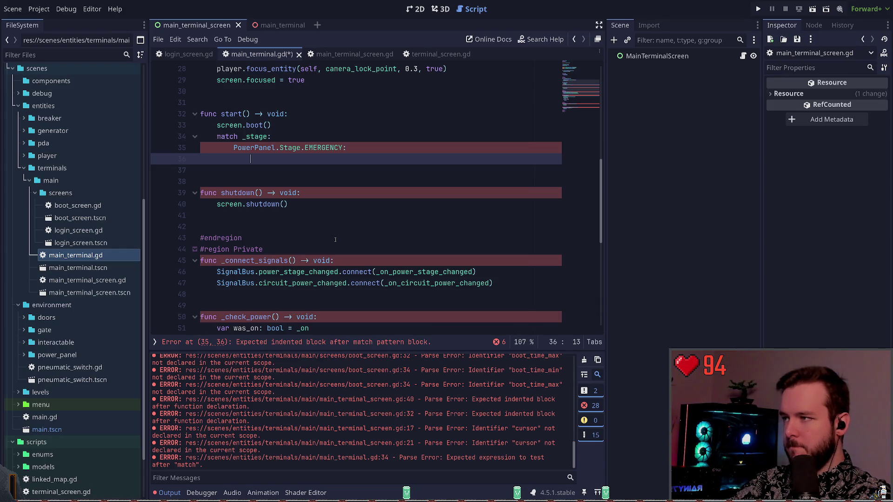
pyautogui.press('Up')
pyautogui.press('Up')
pyautogui.press('Up')
pyautogui.scroll(1, 335, 240)
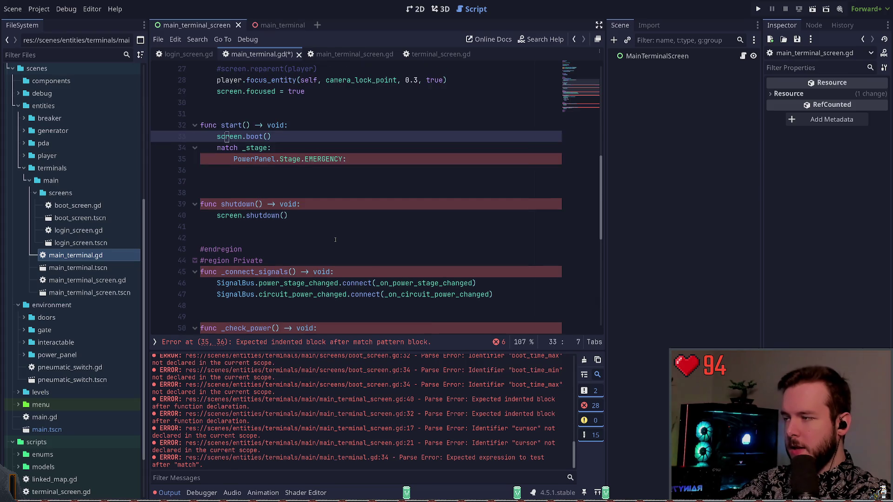
pyautogui.press('End')
pyautogui.press('Return')
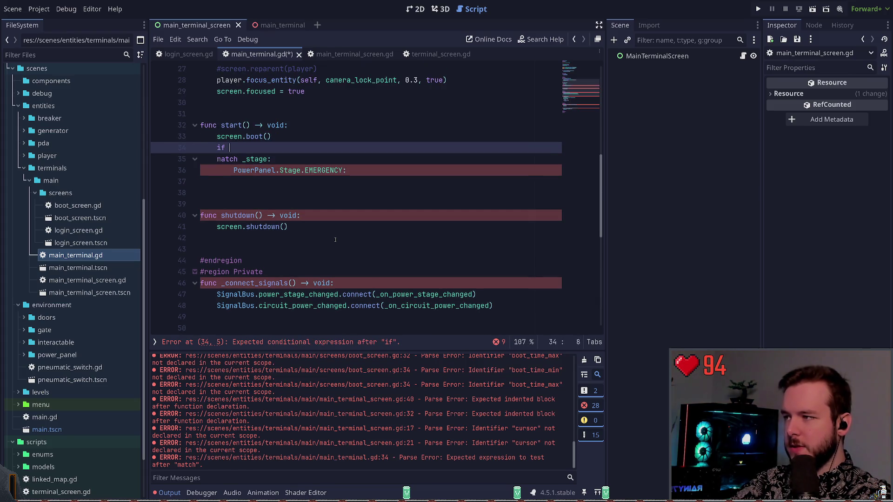
pyautogui.write('_)stage')
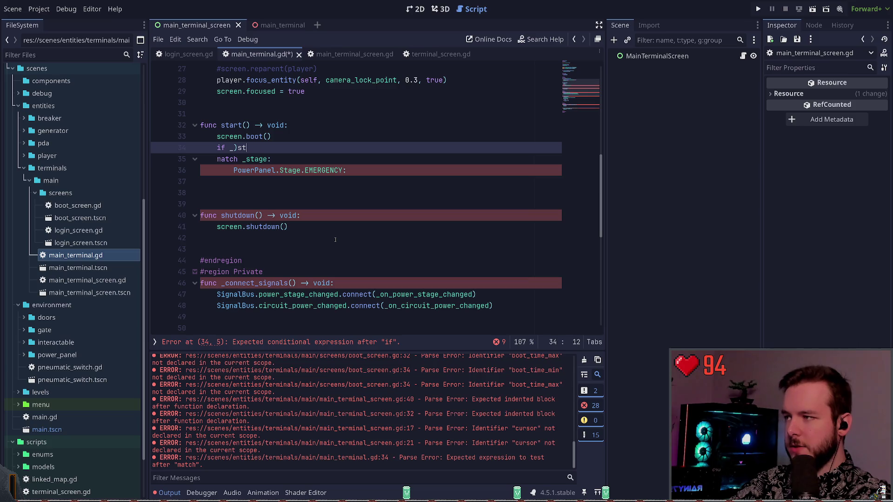
pyautogui.write('ge ==')
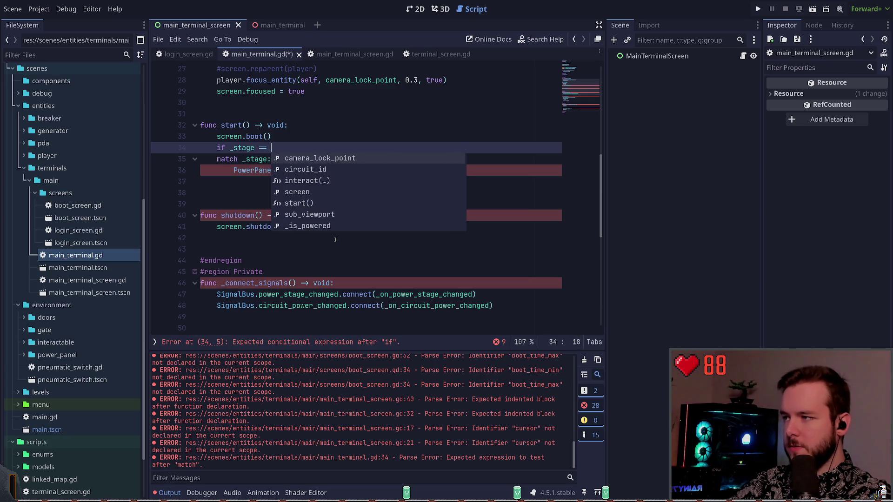
pyautogui.hotkey('ctrl', 'shift', 'k')
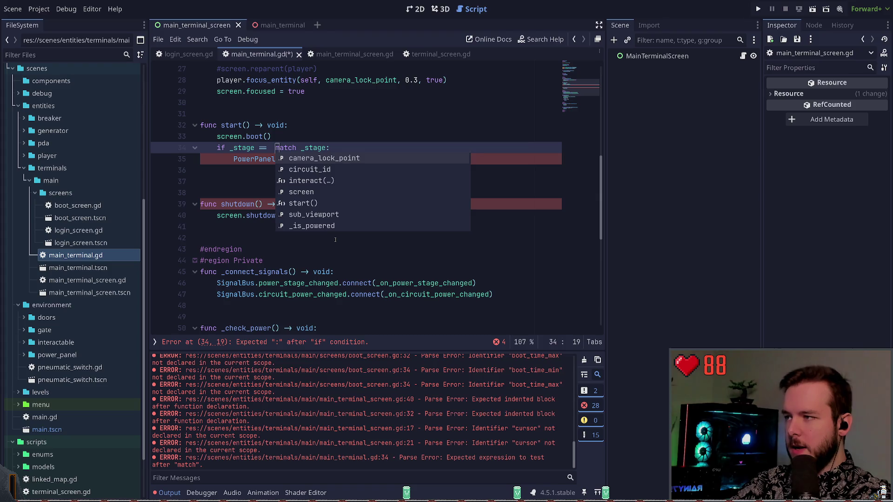
pyautogui.press('Escape')
pyautogui.press('Delete')
pyautogui.press('Delete')
pyautogui.press('Delete')
pyautogui.press('Left')
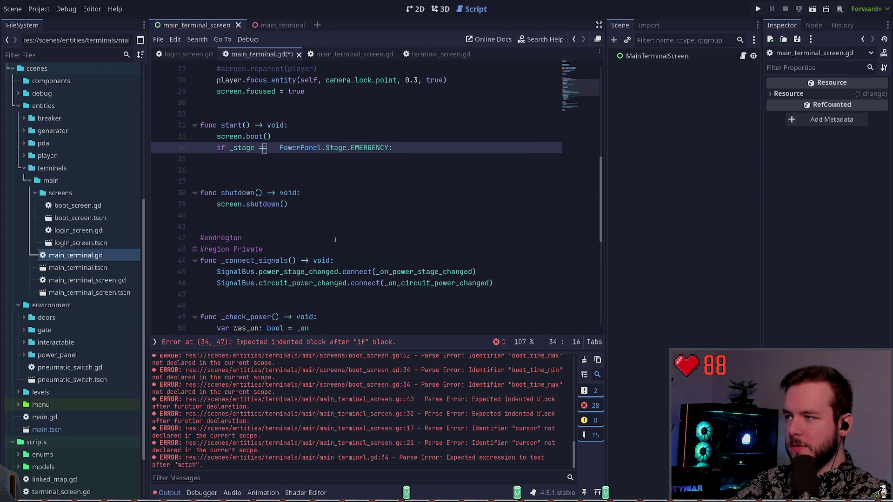
pyautogui.press('End')
pyautogui.press('Return')
pyautogui.write('pass')
pyautogui.press('Return')
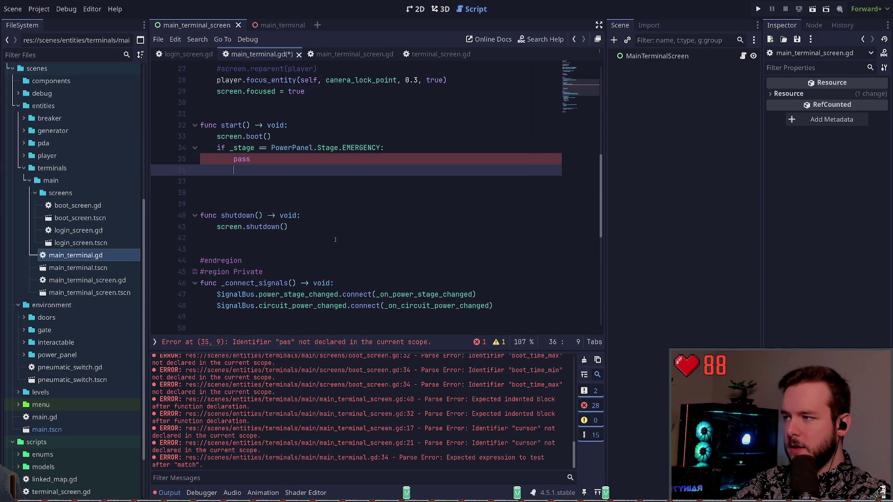
pyautogui.write('lse:')
pyautogui.press('Return')
pyautogui.press('Up')
pyautogui.press('Up')
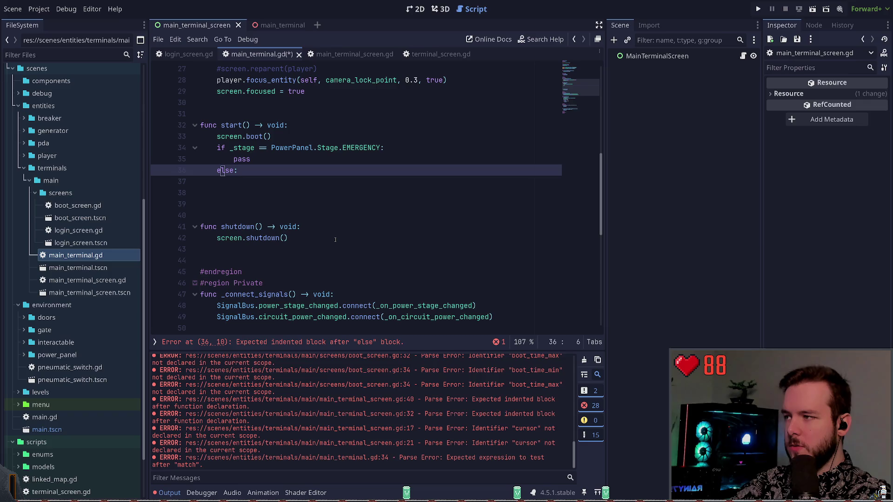
pyautogui.hotkey('ctrl', 'shift', 'k')
pyautogui.hotkey('ctrl', 'shift', 'k')
pyautogui.hotkey('ctrl', 'shift', 'k')
pyautogui.press('Up')
pyautogui.press('Return')
pyautogui.press('Up')
pyautogui.press('End')
pyautogui.write('match _stage:')
pyautogui.hotkey('ctrl', 'Left')
pyautogui.hotkey('ctrl', 'Left')
pyautogui.press('Return')
pyautogui.press('Up')
pyautogui.hotkey('ctrl', 'shift', 'k')
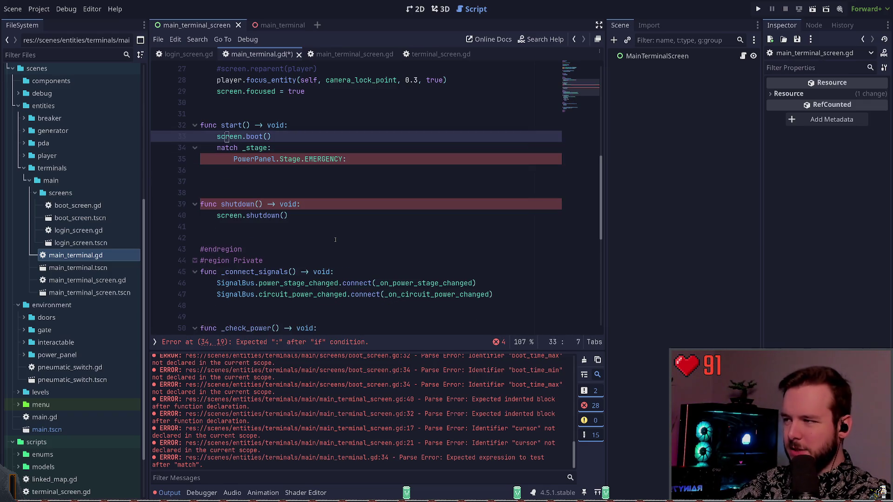
pyautogui.press('Down')
pyautogui.press('End')
pyautogui.press('Return')
pyautogui.press('BackSpace')
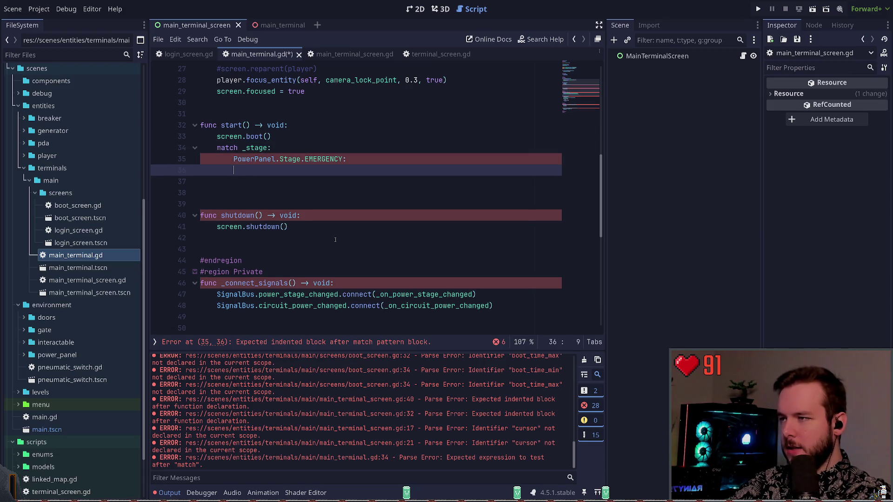
# Step: Give the EMERGENCY case an indented pass body
pyautogui.press('Tab')
pyautogui.write('pass')
pyautogui.press('Return')
# Step: Add a catch-all _: case whose body begins a screen. call
pyautogui.write('PowerPanel.Stage.')
pyautogui.press('BackSpace')
pyautogui.press('BackSpace')
pyautogui.press('BackSpace')
pyautogui.press('BackSpace')
pyautogui.write('_:')
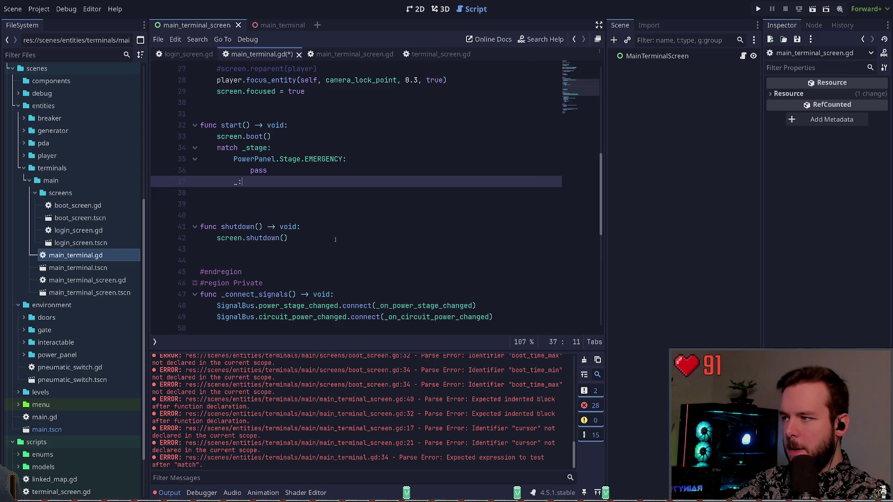
pyautogui.press('Return')
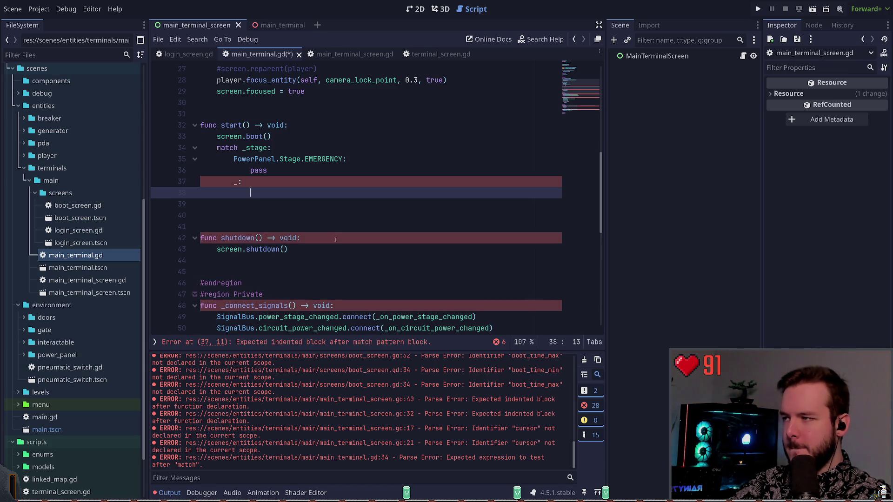
pyautogui.write('een.show_')
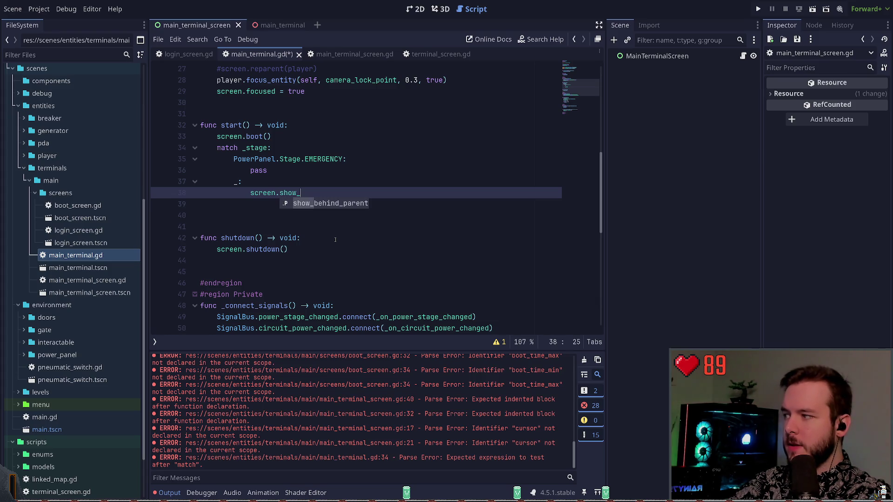
pyautogui.press('BackSpace')
pyautogui.press('BackSpace')
pyautogui.press('BackSpace')
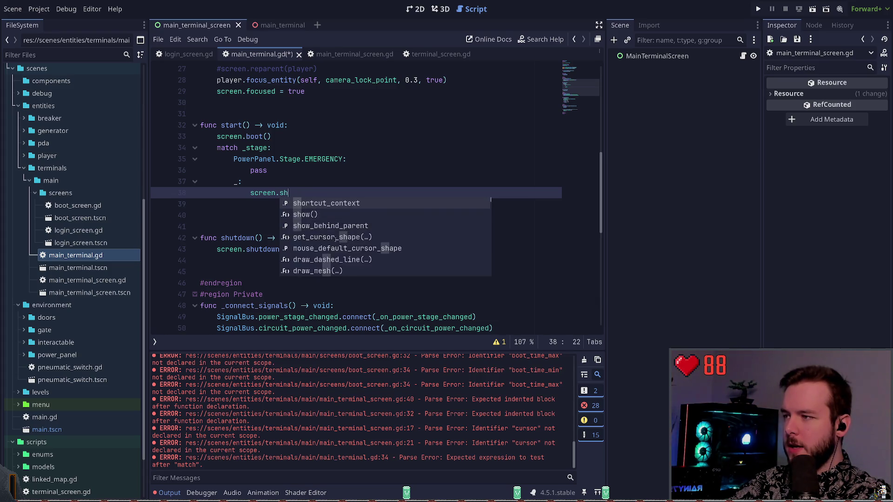
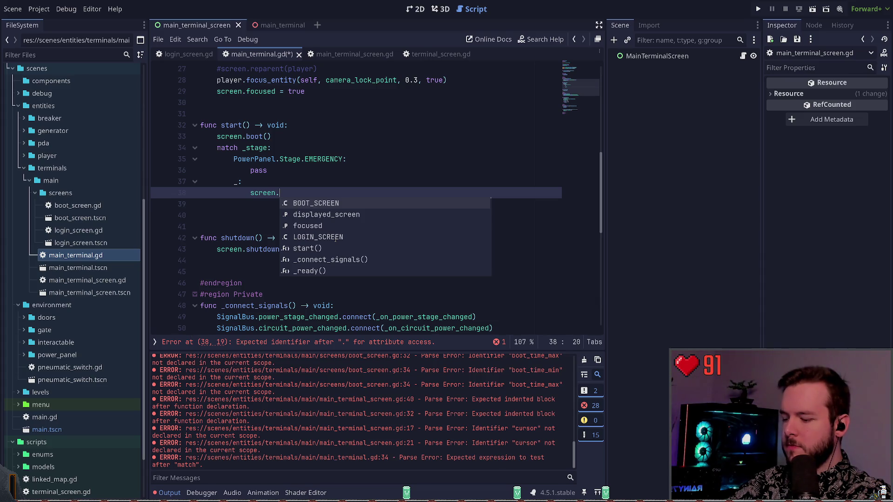
# Step: In start(), call screen.display_main() in the default branch and screen.display_emergency() for EMERGENCY
pyautogui.write('disp')
pyautogui.press('BackSpace')
pyautogui.press('BackSpace')
pyautogui.press('BackSpace')
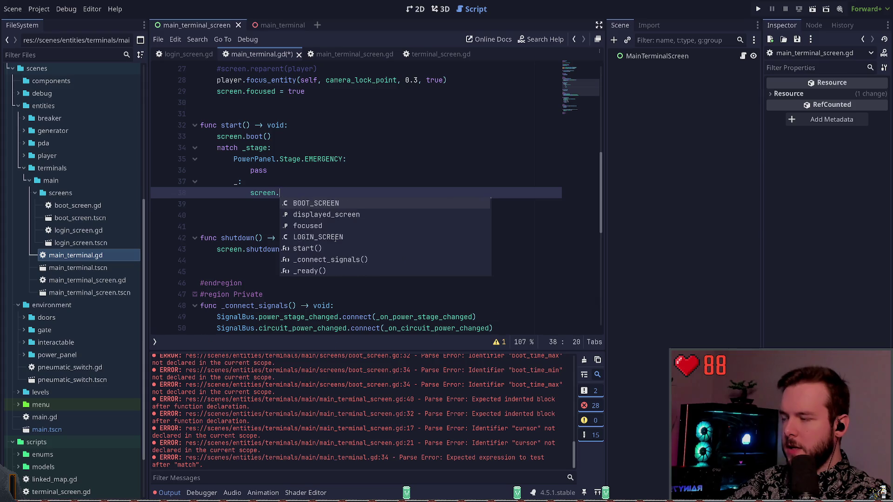
pyautogui.write('display_main(')
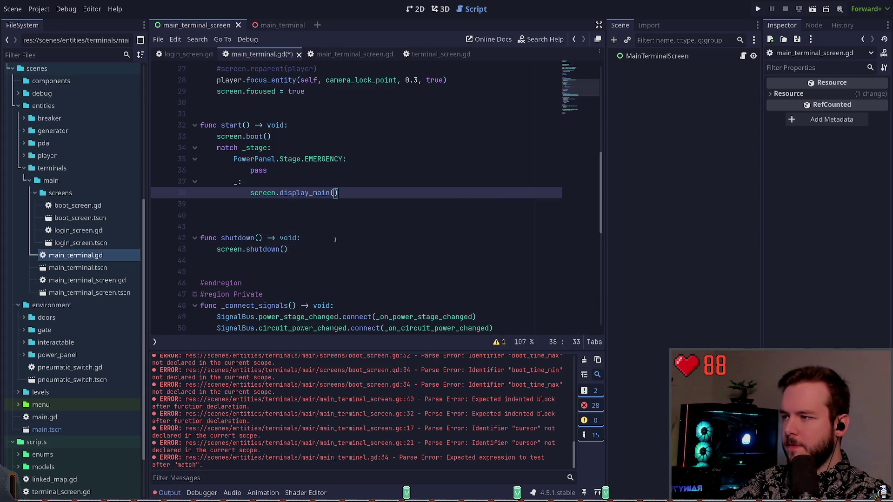
pyautogui.press('Up')
pyautogui.press('Up')
pyautogui.press('BackSpace')
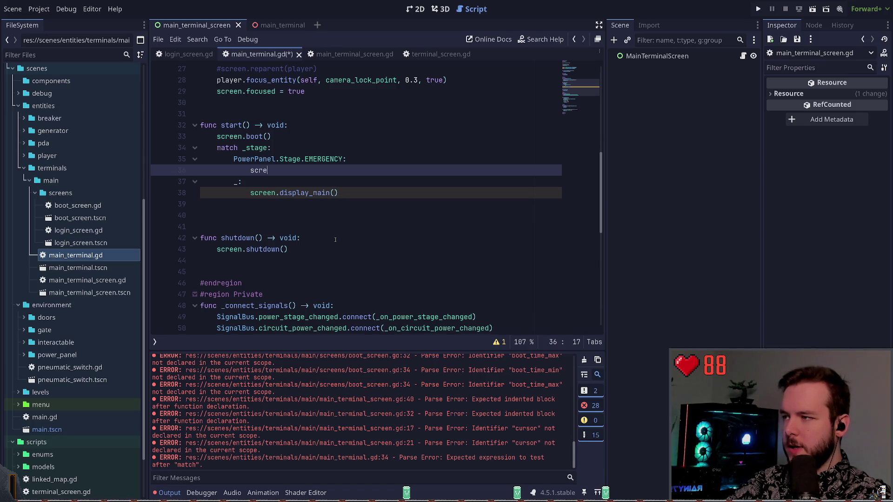
pyautogui.write('splay_emergency(')
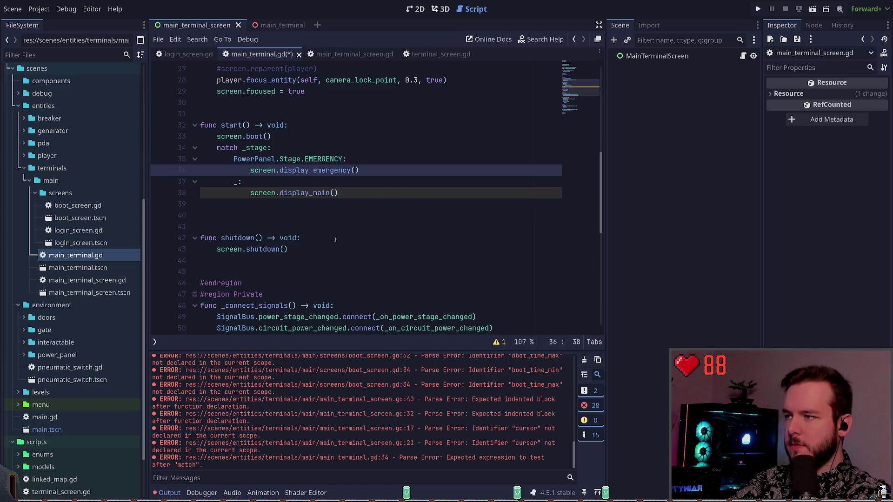
pyautogui.press('Down')
pyautogui.press('Home')
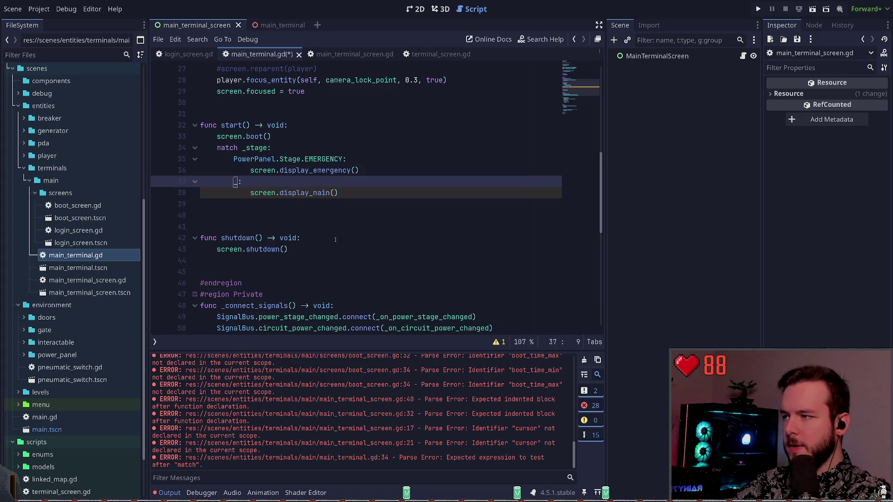
# Step: Remove the extra blank line after start(), save main_terminal.gd, and select start()
pyautogui.click(405, 214)
pyautogui.press('BackSpace')
pyautogui.hotkey('ctrl', 's')
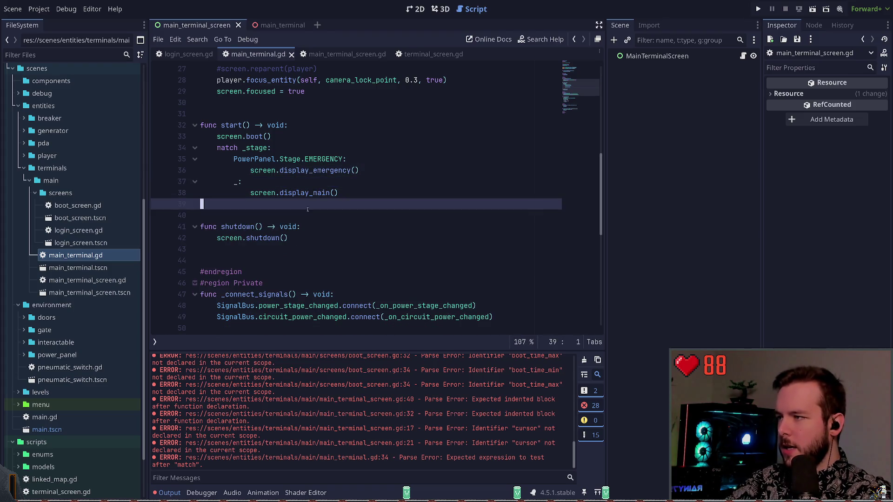
pyautogui.scroll(-1, 341, 217)
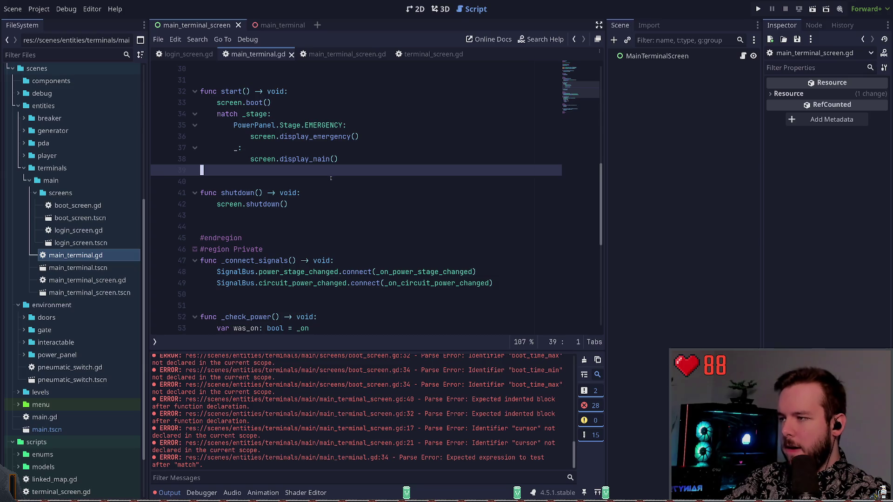
pyautogui.scroll(-3, 331, 178)
pyautogui.scroll(3, 351, 89)
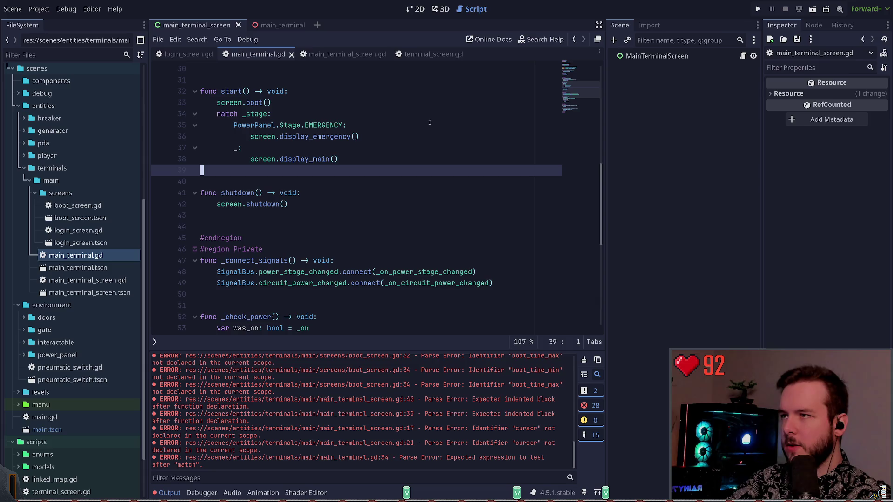
pyautogui.scroll(3, 370, 193)
pyautogui.hotkey('shift', 'Up')
pyautogui.hotkey('shift', 'Up')
pyautogui.hotkey('shift', 'Up')
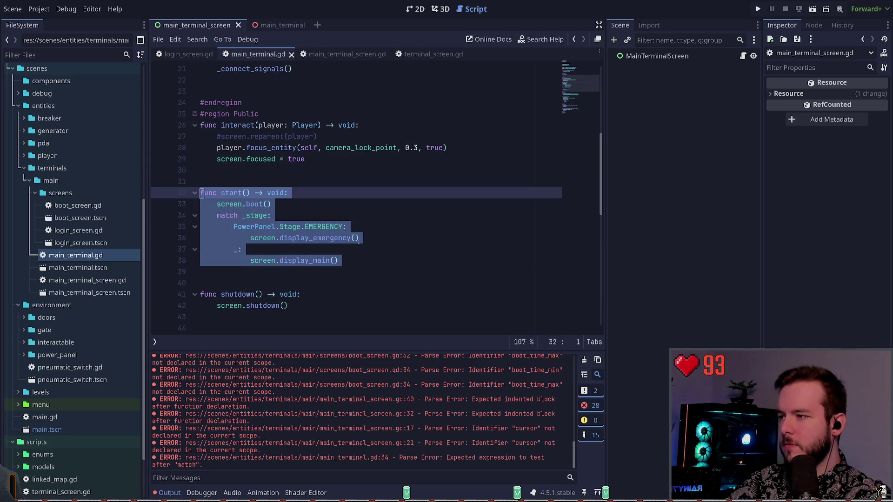
# Step: Copy start() and shutdown() into the top of terminal_screen.gd
pyautogui.moveTo(298, 305); pyautogui.dragTo(154, 201)
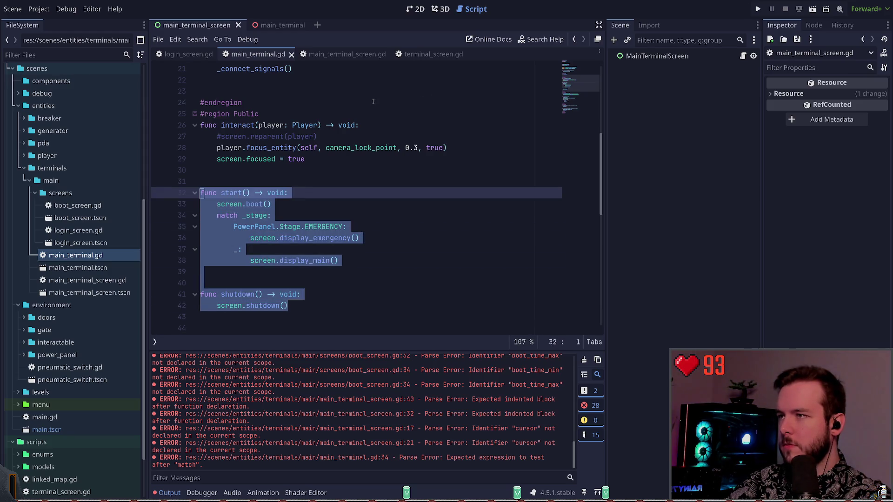
pyautogui.click(429, 55)
pyautogui.write('func start() -> void: \tscreen.boot() \tmatch _stage: \t\tPowerPanel.Stage.EMERGENCY: \t\t\tscreen.display_emergency() \t\t_: \t\t\tscreen.display_main()   func shutdown() -> void: \tscreen.shutdown()')
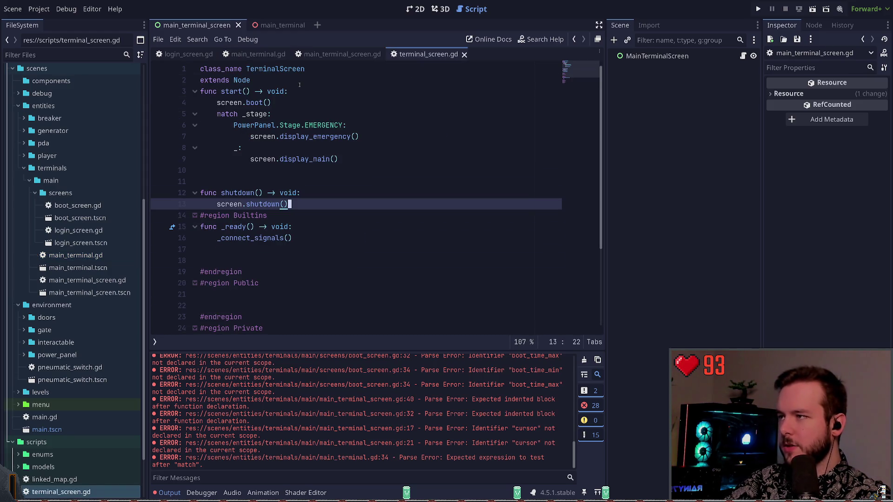
pyautogui.click(300, 85)
pyautogui.press('Return')
pyautogui.press('Down')
pyautogui.press('Down')
pyautogui.press('Down')
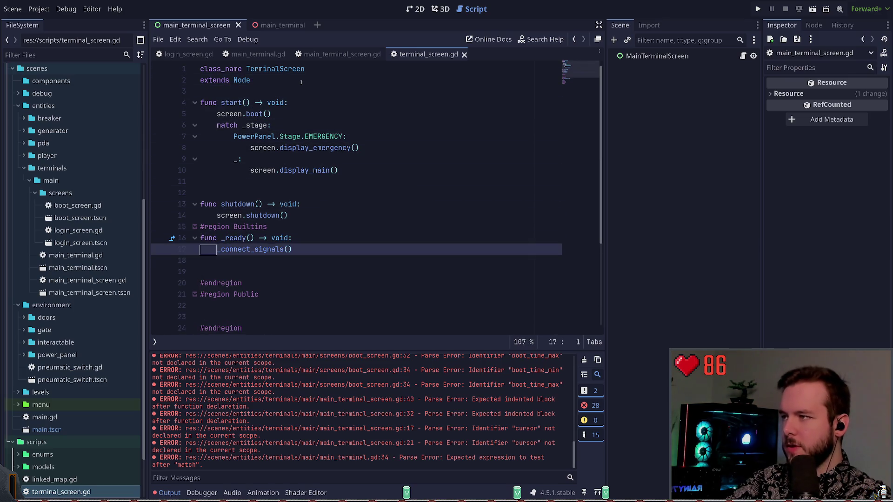
pyautogui.hotkey('ctrl', 'Home')
pyautogui.press('Return')
pyautogui.press('Up')
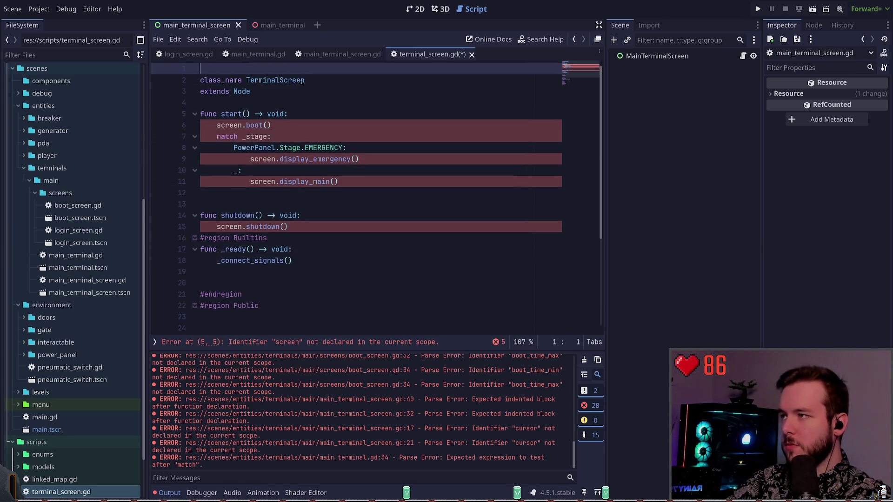
pyautogui.write('abstract class_name TerminalScreen')
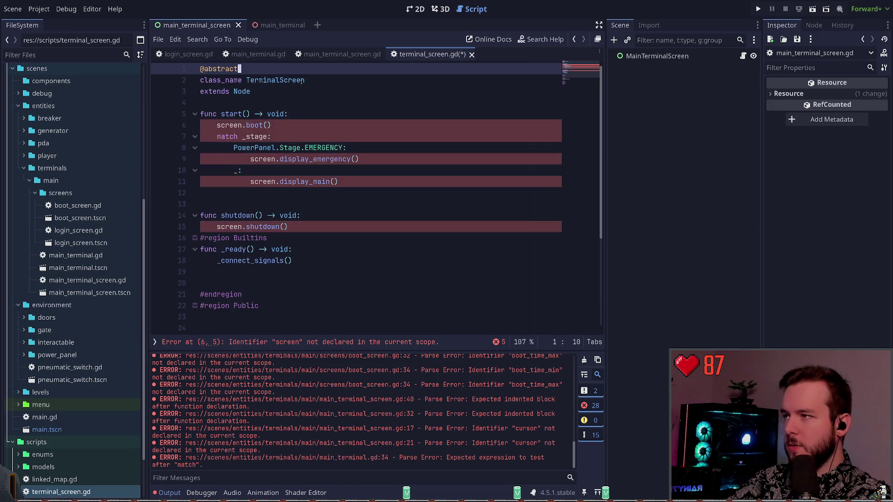
pyautogui.press('Delete')
pyautogui.press('Down')
pyautogui.press('Home')
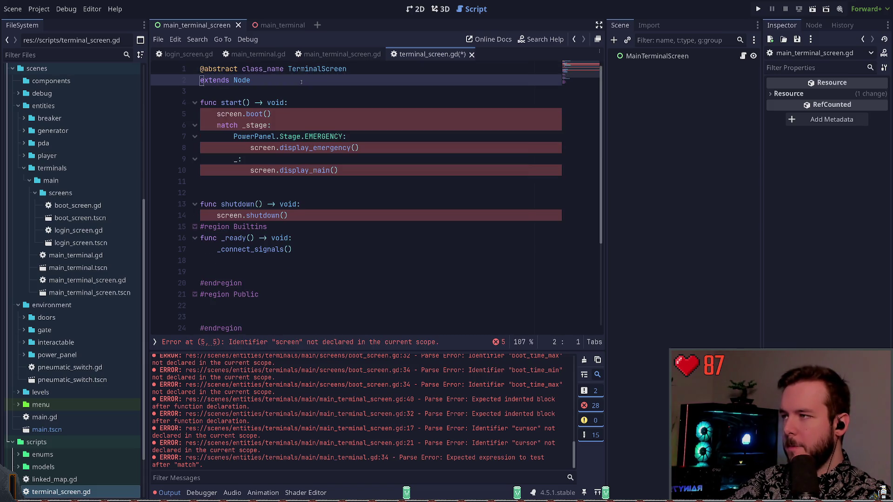
pyautogui.hotkey('ctrl', 'shift', 'k')
pyautogui.press('Return')
pyautogui.press('Up')
pyautogui.hotkey('ctrl', 's')
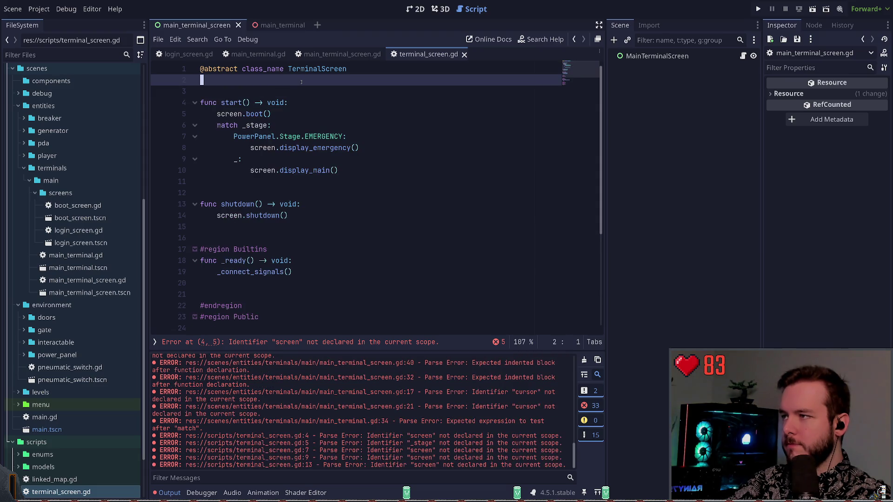
# Step: Delete the _ready() and _connect_signals() functions from terminal_screen.gd
pyautogui.press('Down')
pyautogui.press('Down')
pyautogui.press('Down')
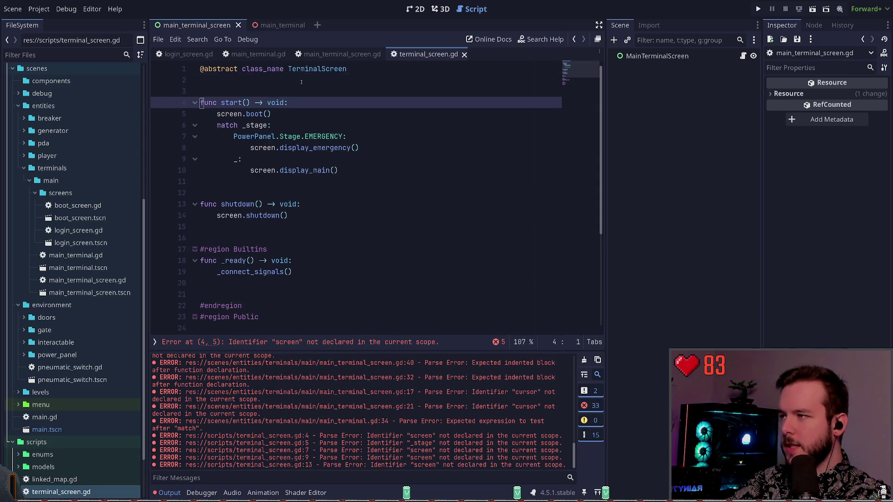
pyautogui.press('Down')
pyautogui.press('Down')
pyautogui.press('Down')
pyautogui.press('Up')
pyautogui.press('Up')
pyautogui.press('Up')
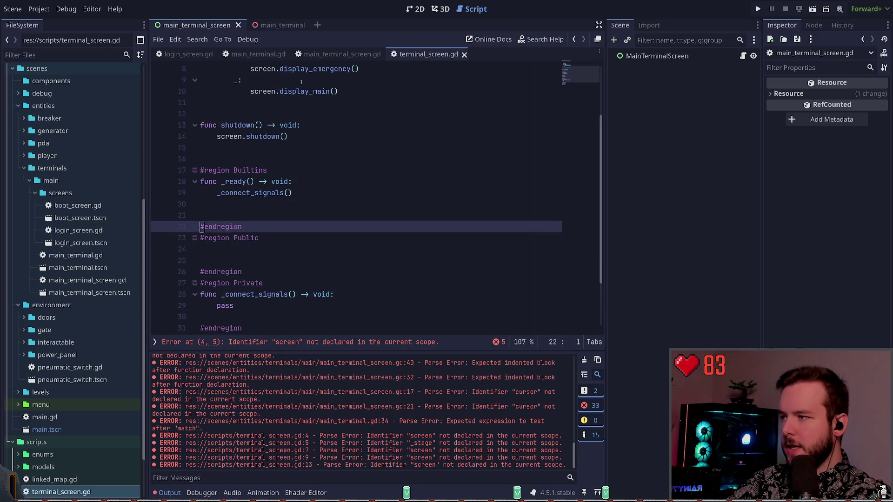
pyautogui.hotkey('shift', 'Up')
pyautogui.hotkey('shift', 'Up')
pyautogui.press('Delete')
pyautogui.press('Delete')
pyautogui.press('Delete')
pyautogui.press('Down')
pyautogui.press('Down')
pyautogui.press('Down')
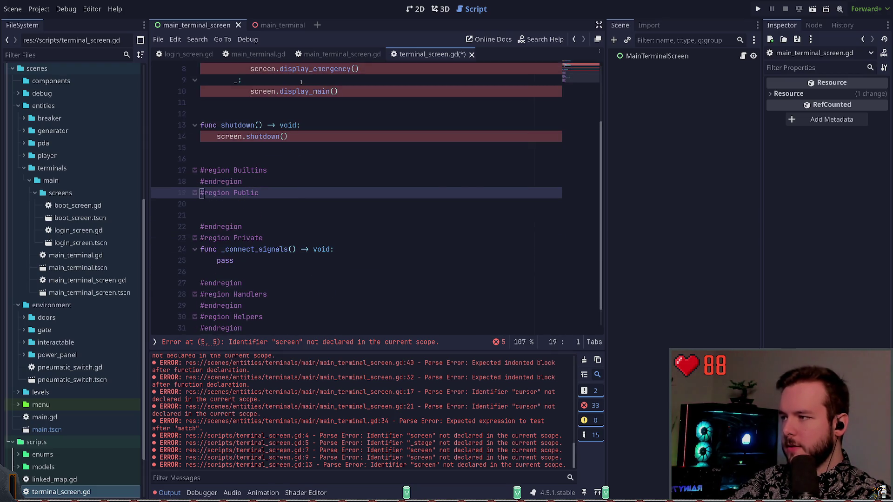
pyautogui.press('Down')
pyautogui.press('Down')
pyautogui.hotkey('shift', 'Down')
pyautogui.hotkey('shift', 'Down')
pyautogui.hotkey('shift', 'Down')
pyautogui.press('Delete')
# Step: Tidy the Public region's blank lines and begin a new start() declaration
pyautogui.press('Up')
pyautogui.press('Up')
pyautogui.press('Up')
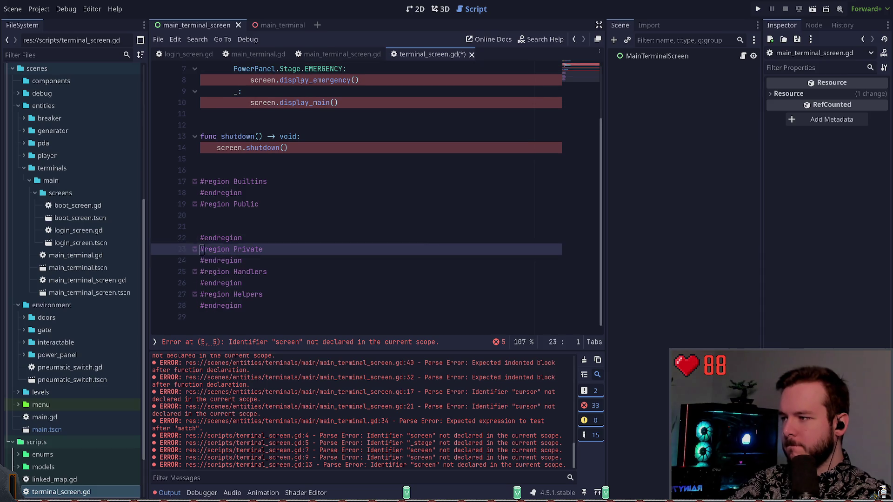
pyautogui.press('Delete')
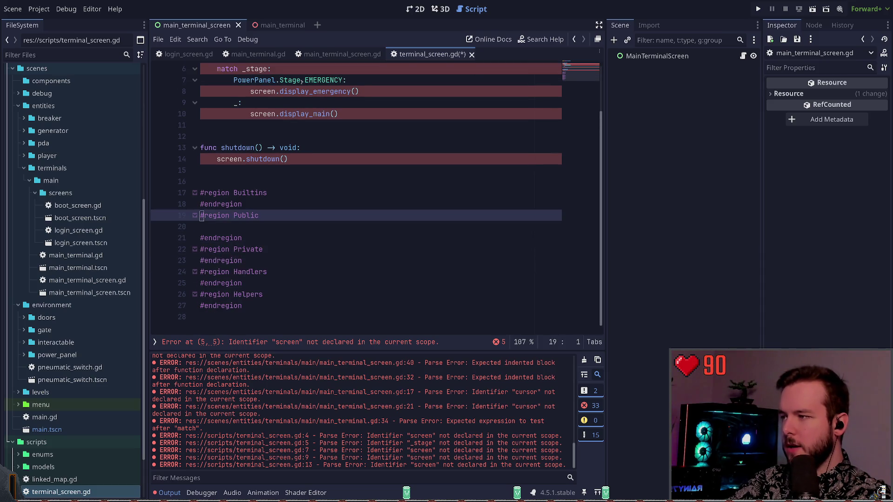
pyautogui.press('Return')
pyautogui.press('Up')
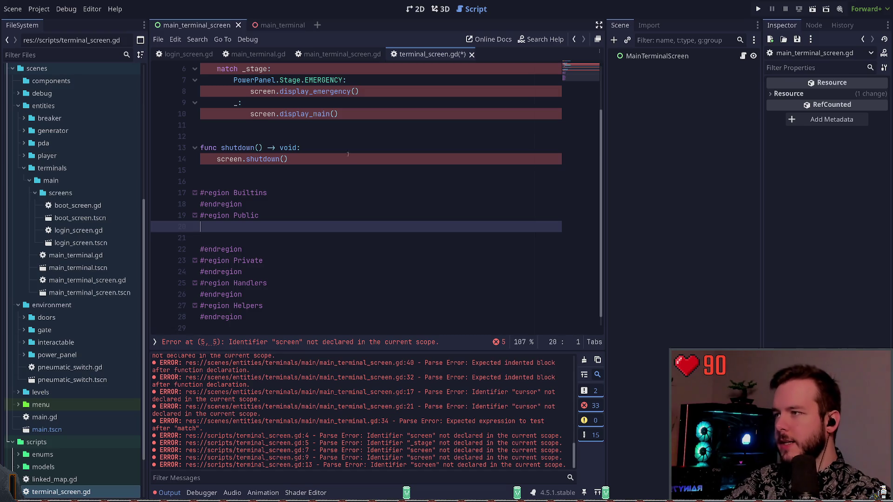
pyautogui.scroll(2, 441, 245)
pyautogui.write('func st')
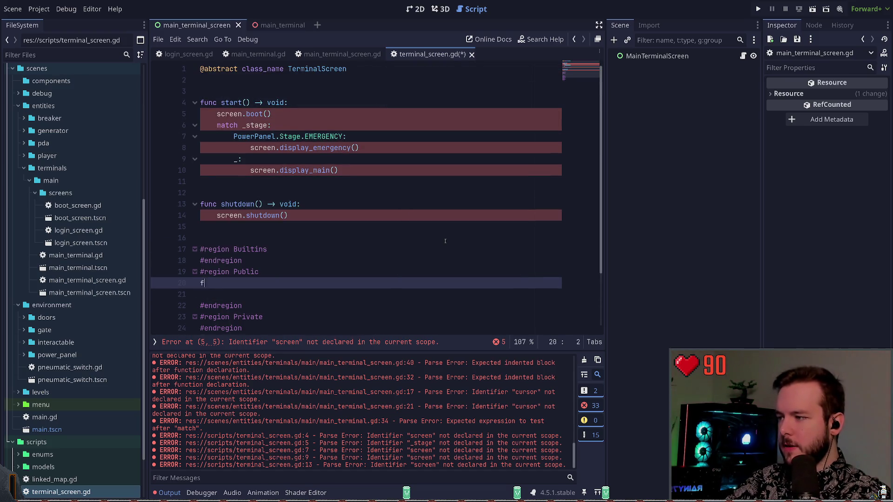
pyautogui.write('arT(')
pyautogui.press('BackSpace')
pyautogui.press('BackSpace')
pyautogui.press('BackSpace')
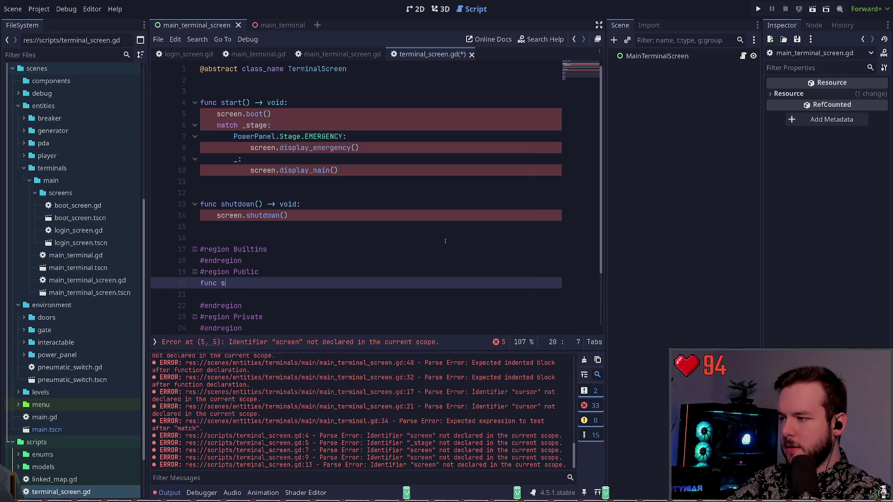
pyautogui.write('@ab')
pyautogui.press('Return')
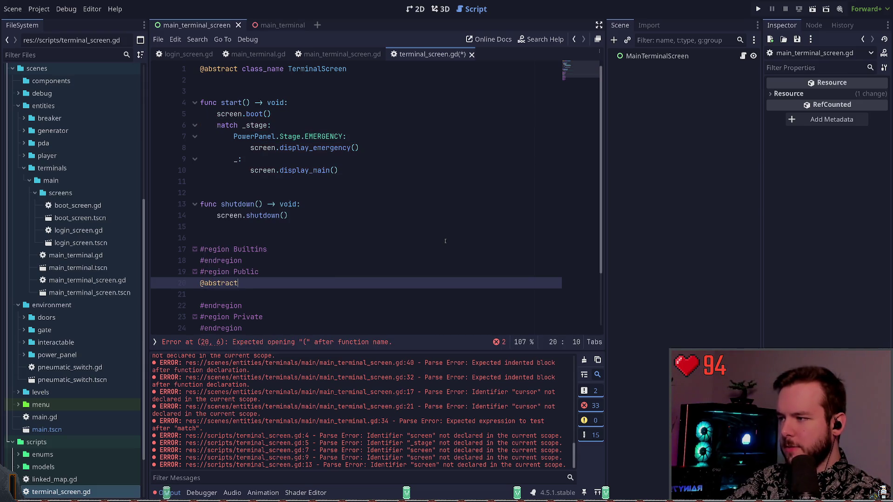
pyautogui.press('Return')
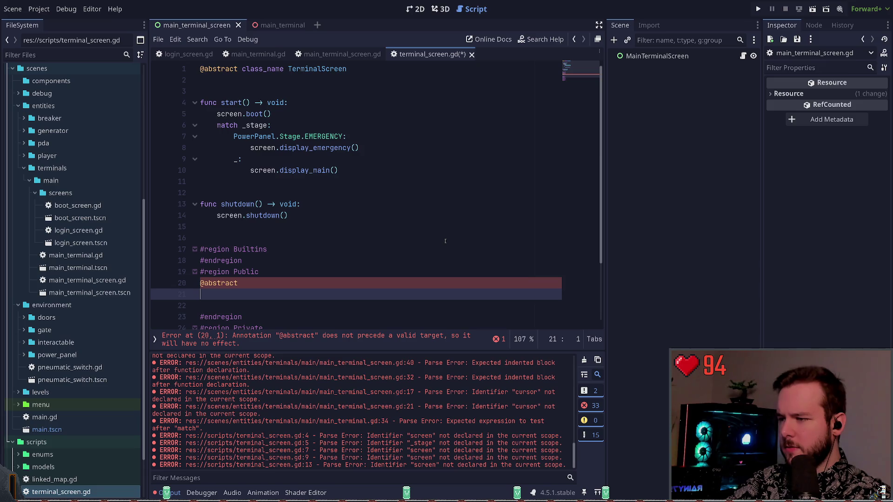
pyautogui.write('func ')
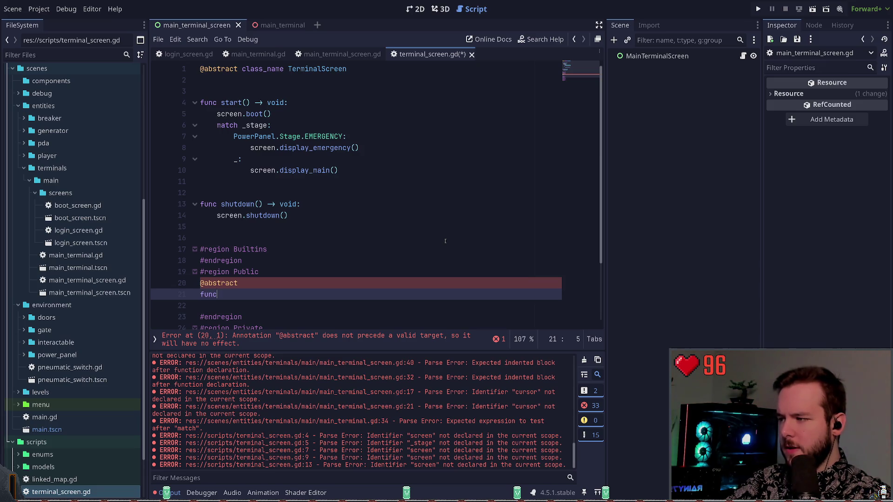
pyautogui.write('start() -> ')
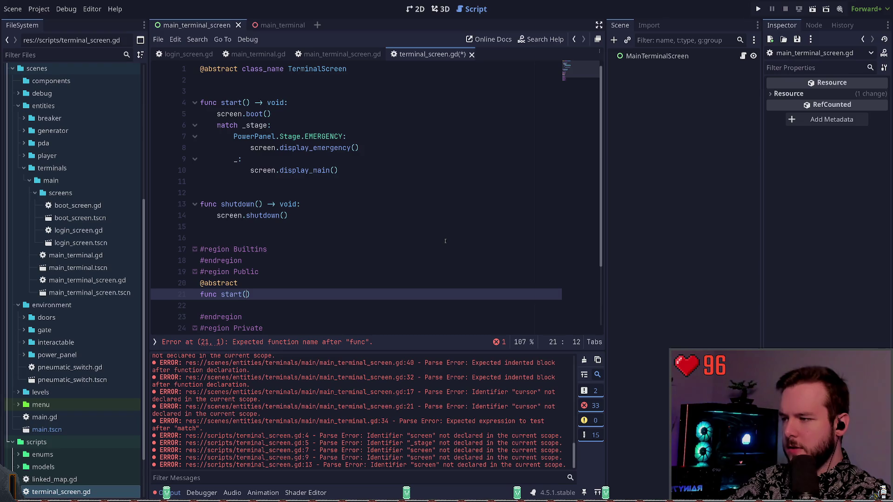
pyautogui.write('void;')
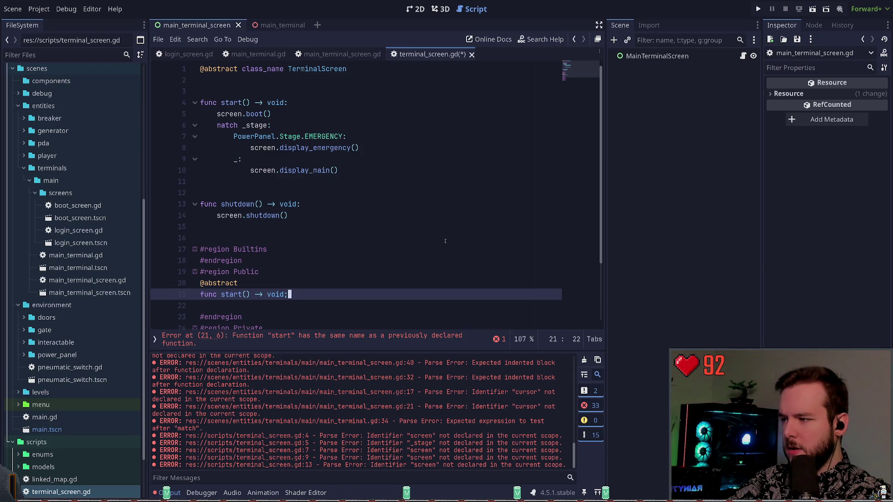
pyautogui.hotkey('ctrl', 's')
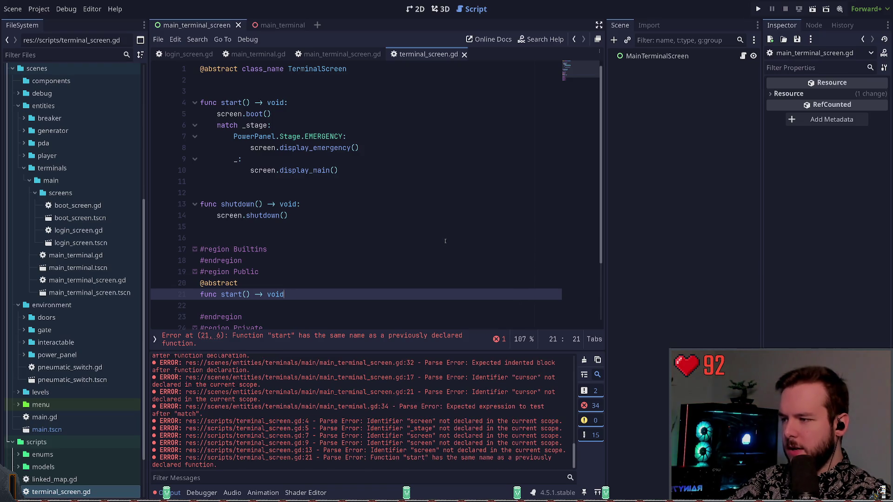
# Step: Rename the abstract declaration to boot() and duplicate it below
pyautogui.press('Up')
pyautogui.press('Up')
pyautogui.press('Up')
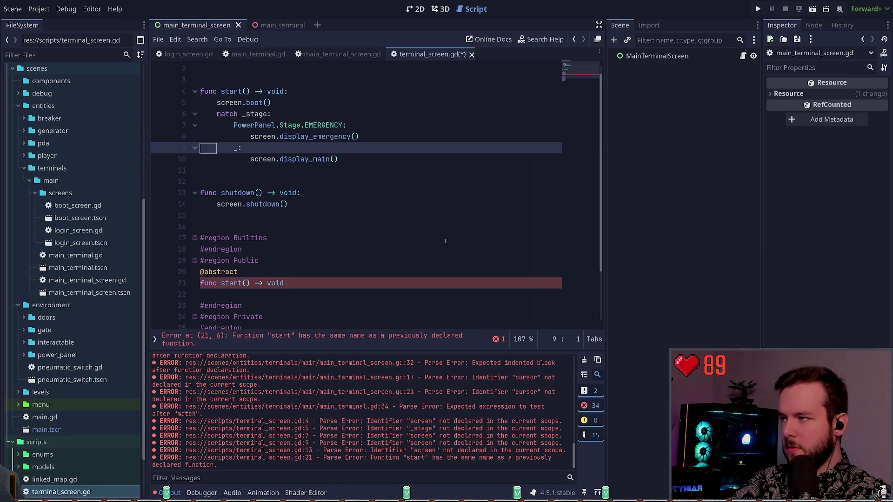
pyautogui.press('Down')
pyautogui.press('Down')
pyautogui.press('Down')
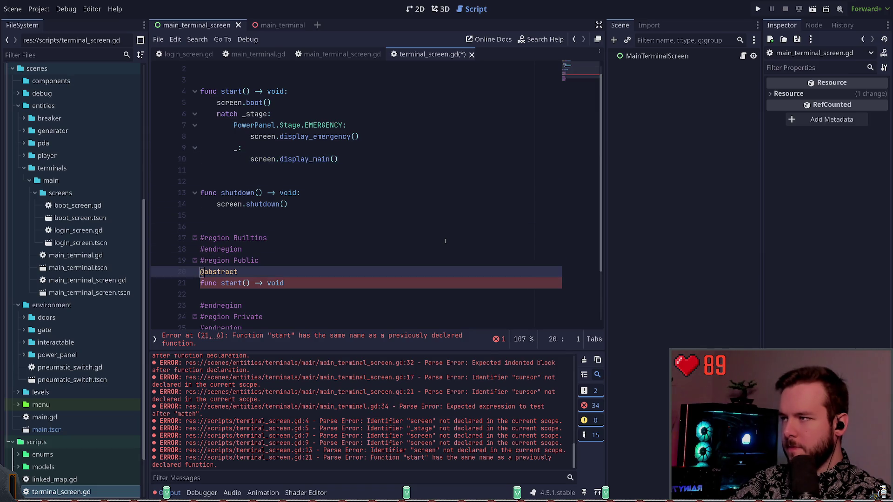
pyautogui.press('Down')
pyautogui.hotkey('ctrl', 'Right')
pyautogui.hotkey('ctrl', 'Right')
pyautogui.hotkey('ctrl', 'BackSpace')
pyautogui.write('boot')
pyautogui.press('End')
pyautogui.hotkey('shift', 'Home')
pyautogui.hotkey('ctrl', 'c')
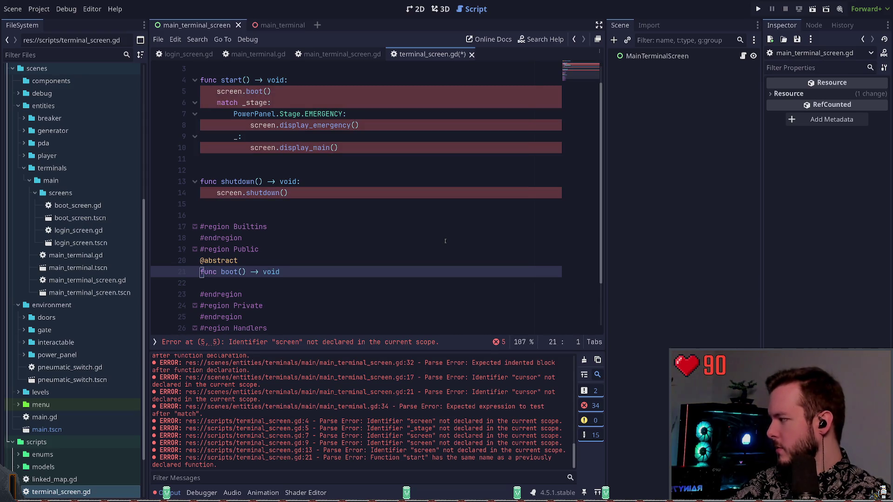
pyautogui.press('End')
pyautogui.press('Return')
pyautogui.hotkey('ctrl', 'v')
# Step: Turn the copy into display(stage: PowerPanel.Stage) -> void
pyautogui.press('Home')
pyautogui.hotkey('ctrl', 'Right')
pyautogui.hotkey('ctrl', 'Right')
pyautogui.hotkey('ctrl', 'BackSpace')
pyautogui.write('display_emergenc')
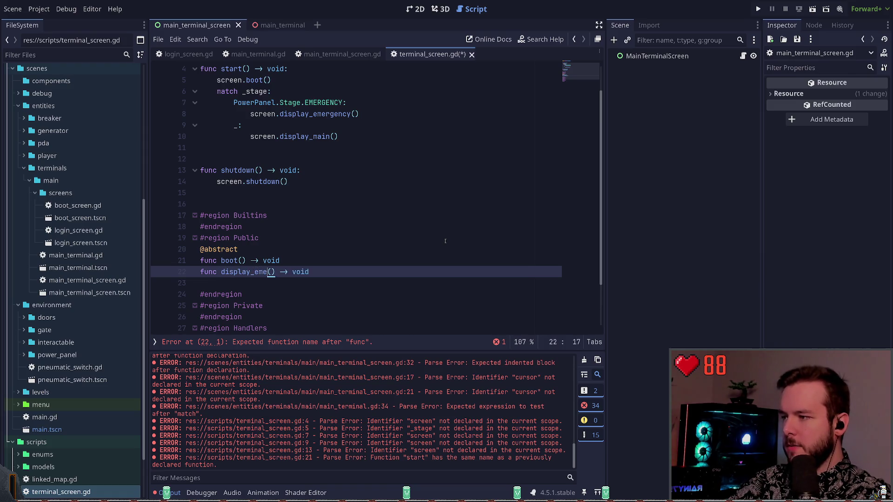
pyautogui.write('y')
pyautogui.press('End')
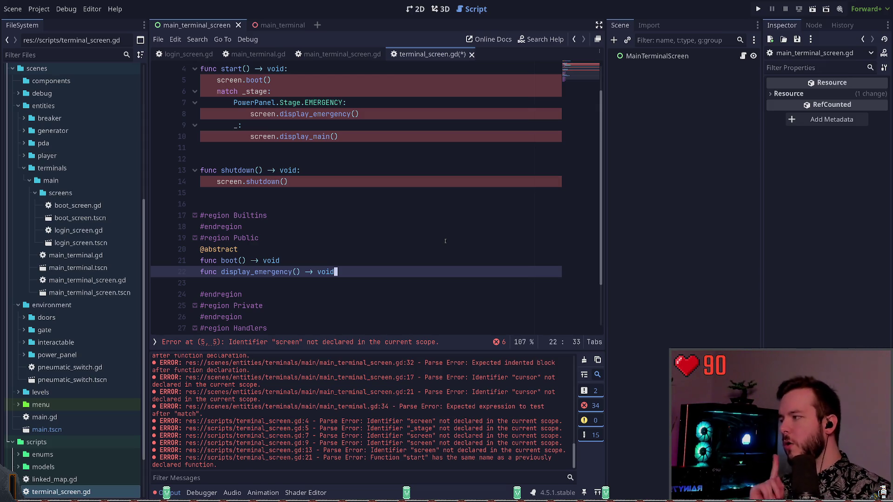
pyautogui.hotkey('ctrl', 'Left')
pyautogui.hotkey('ctrl', 'Left')
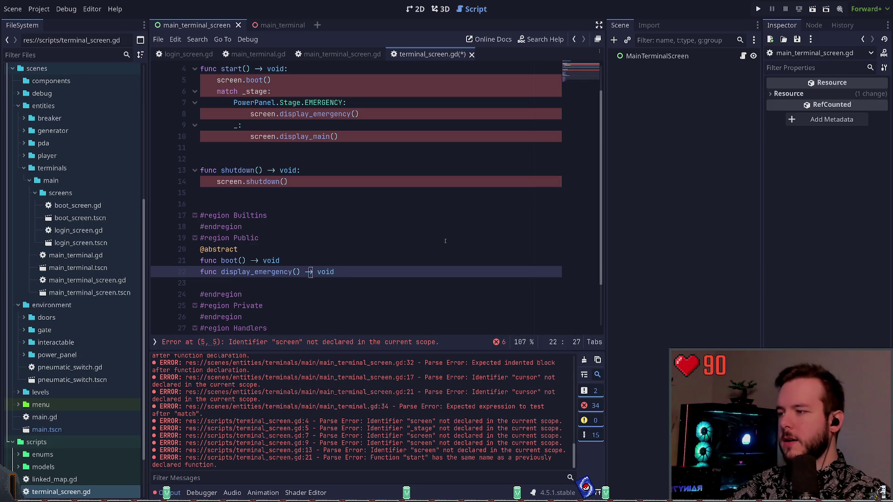
pyautogui.press('BackSpace')
pyautogui.press('BackSpace')
pyautogui.press('BackSpace')
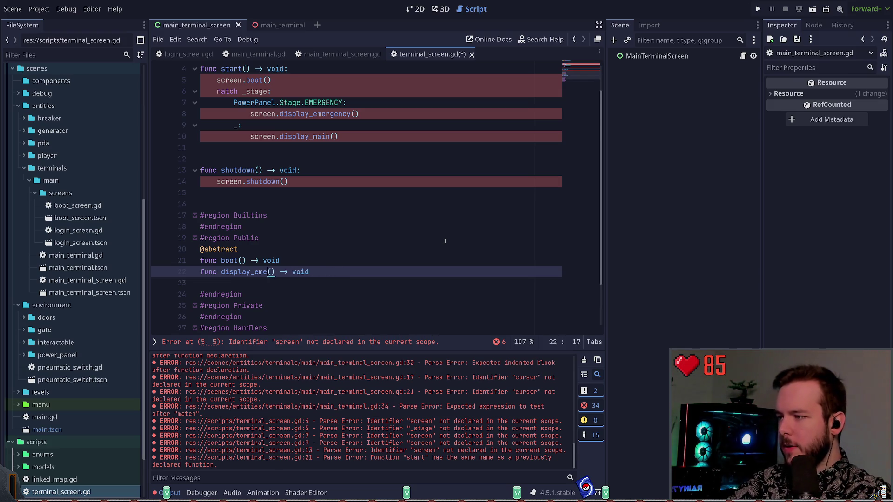
pyautogui.write('_satg')
pyautogui.press('BackSpace')
pyautogui.press('BackSpace')
pyautogui.press('BackSpace')
pyautogui.write('tage: ')
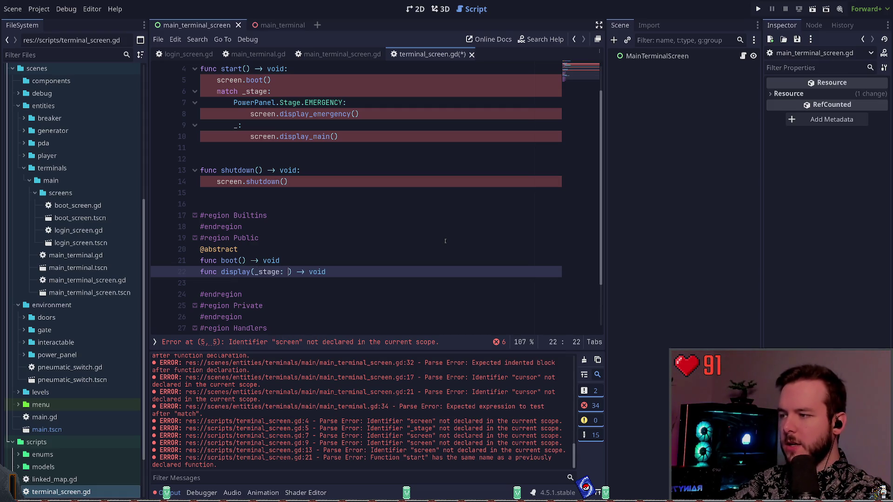
pyautogui.write('PowerPanel.')
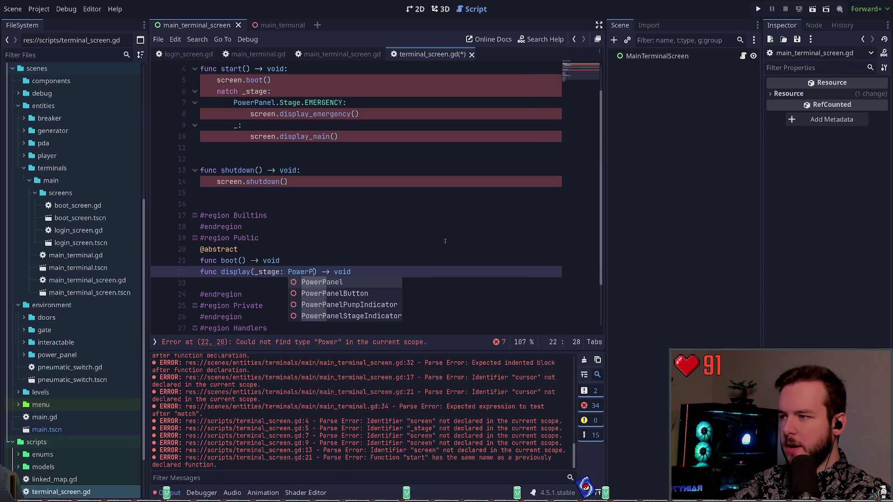
pyautogui.write('Stage')
pyautogui.hotkey('ctrl', 'Left')
pyautogui.hotkey('ctrl', 'Left')
pyautogui.hotkey('ctrl', 'Left')
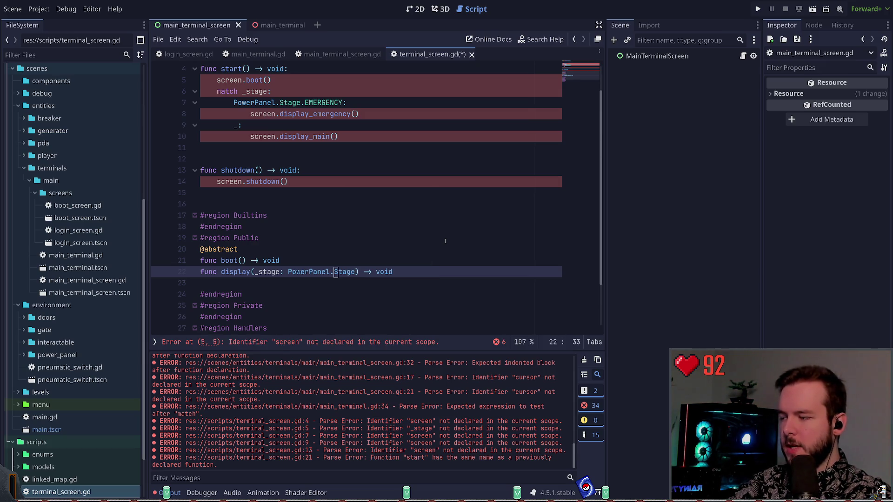
pyautogui.hotkey('ctrl', 'Left')
pyautogui.press('Delete')
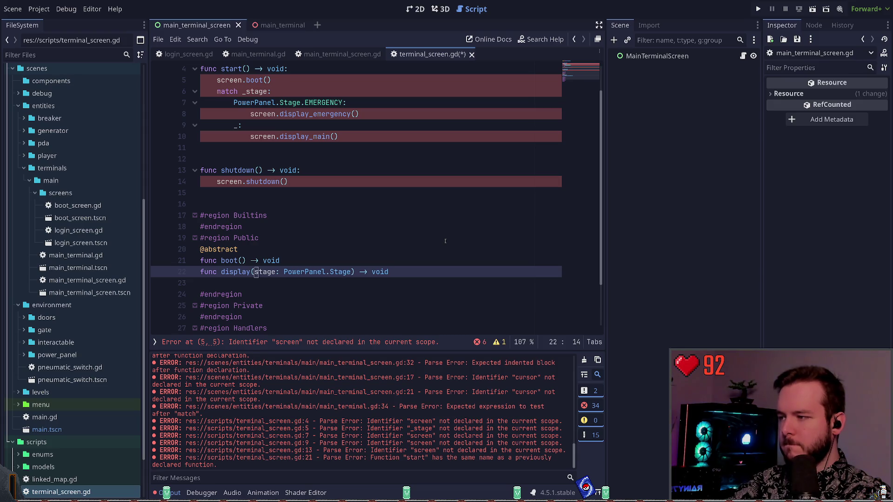
# Step: Add a func shutdown() -> void declaration below display
pyautogui.press('Up')
pyautogui.press('Up')
pyautogui.press('Up')
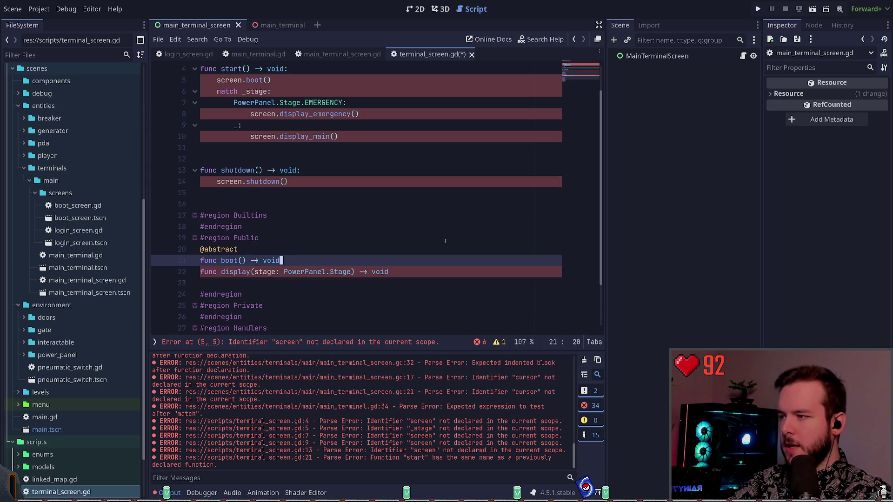
pyautogui.press('Down')
pyautogui.press('Down')
pyautogui.press('Down')
pyautogui.press('Down')
pyautogui.press('Down')
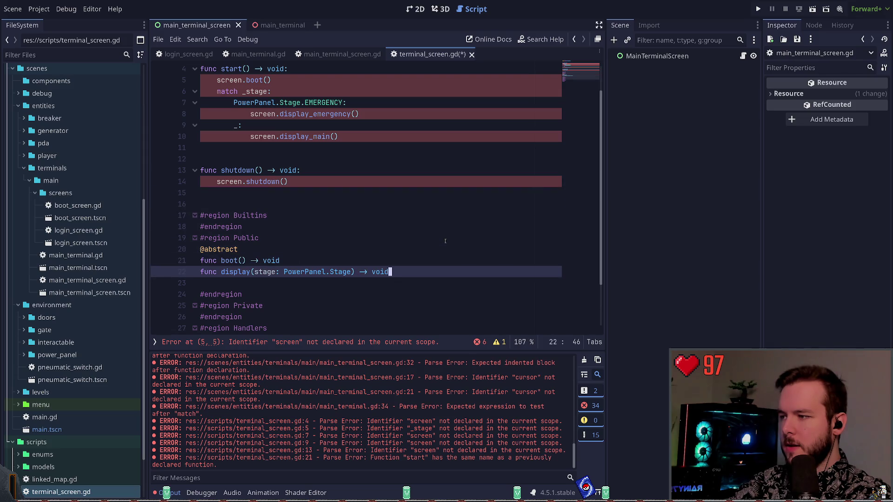
pyautogui.press('Return')
pyautogui.write('func shutdown(')
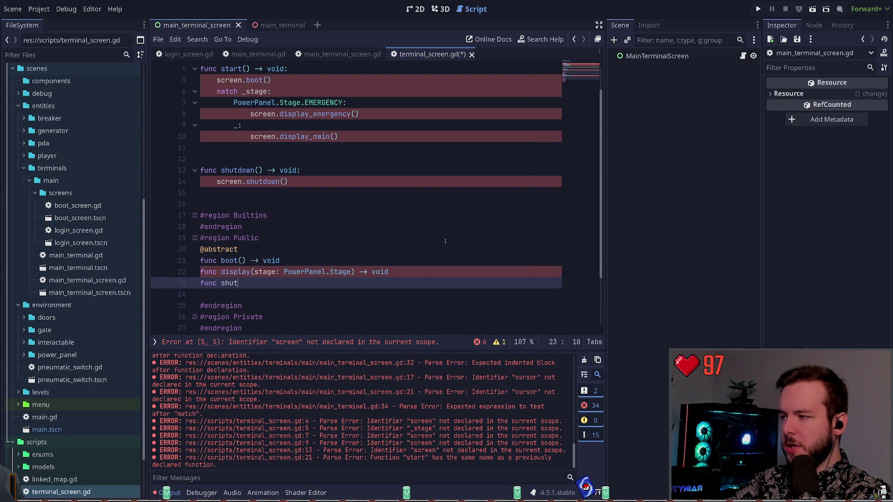
pyautogui.press('Right')
pyautogui.write('-> void')
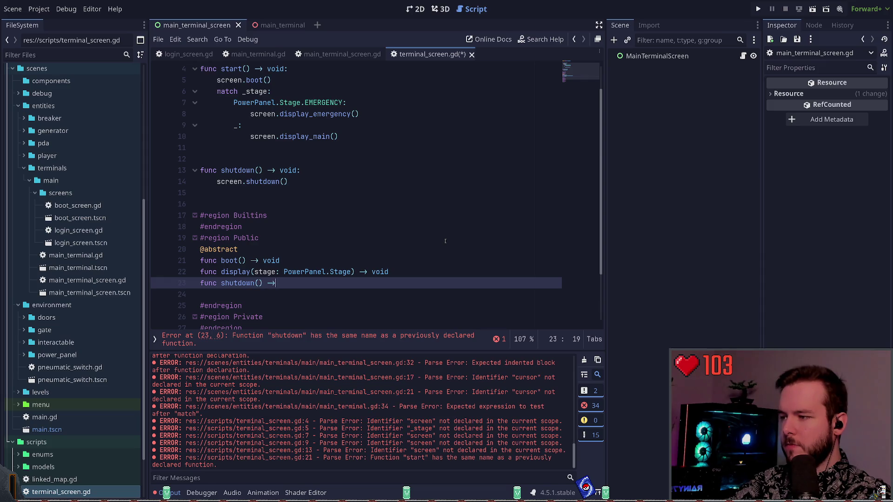
# Step: Comment out the old start and shutdown code with Ctrl+K
pyautogui.press('Up')
pyautogui.press('Up')
pyautogui.press('Up')
pyautogui.press('Up')
pyautogui.press('Up')
pyautogui.press('End')
pyautogui.hotkey('shift', 'Up')
pyautogui.hotkey('shift', 'Up')
pyautogui.hotkey('shift', 'Up')
pyautogui.hotkey('shift', 'Up')
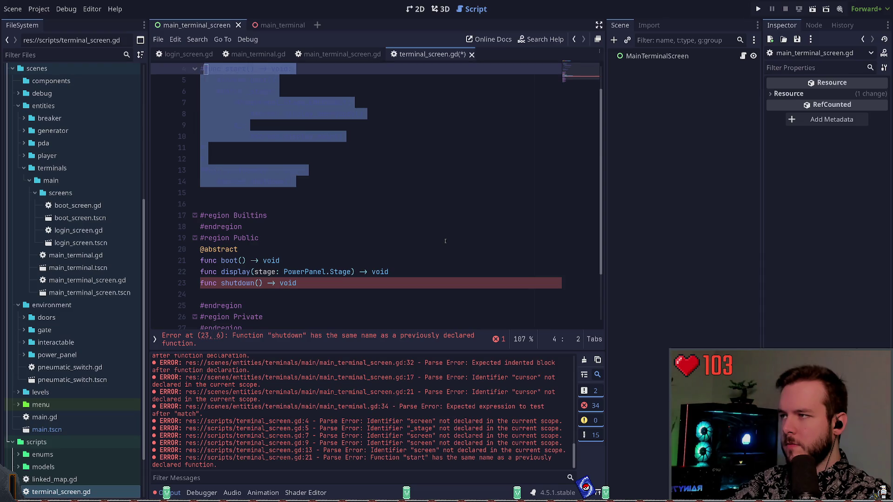
pyautogui.hotkey('ctrl', 'k')
pyautogui.scroll(1, 446, 241)
pyautogui.press('Down')
pyautogui.press('Down')
pyautogui.press('Down')
pyautogui.press('End')
pyautogui.press('Down')
pyautogui.press('Down')
pyautogui.press('Down')
pyautogui.press('Up')
pyautogui.press('Up')
pyautogui.press('End')
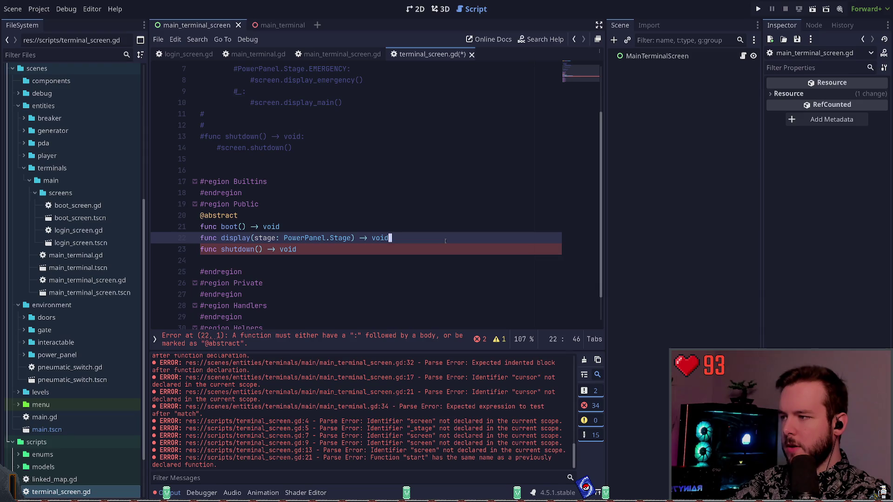
pyautogui.press('Up')
pyautogui.press('Up')
pyautogui.hotkey('ctrl', 'c')
pyautogui.press('Down')
pyautogui.press('Down')
pyautogui.hotkey('ctrl', 'v')
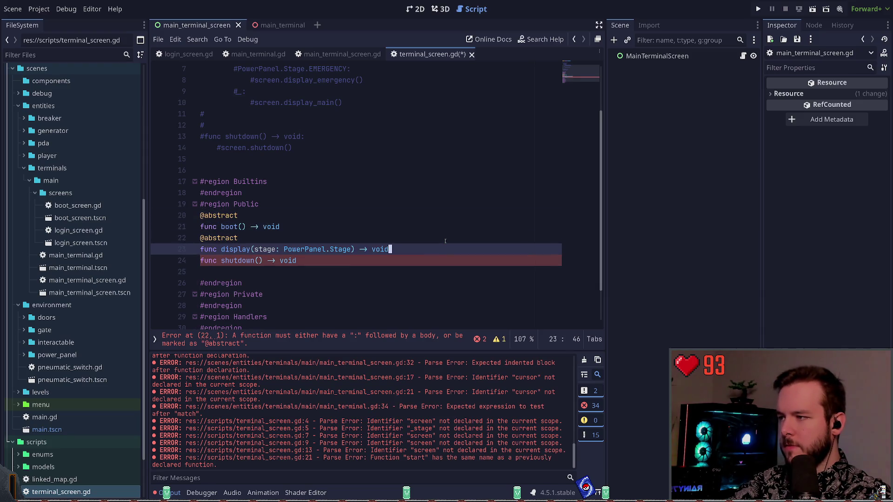
pyautogui.press('Down')
pyautogui.hotkey('ctrl', 'v')
pyautogui.press('Up')
pyautogui.press('Up')
pyautogui.press('Up')
pyautogui.press('Up')
pyautogui.press('Delete')
pyautogui.hotkey('ctrl', 'z')
pyautogui.press('Down')
pyautogui.press('Down')
pyautogui.press('Up')
pyautogui.press('Up')
pyautogui.press('Up')
pyautogui.press('Delete')
pyautogui.press('Down')
pyautogui.press('Delete')
pyautogui.press('Down')
pyautogui.press('Delete')
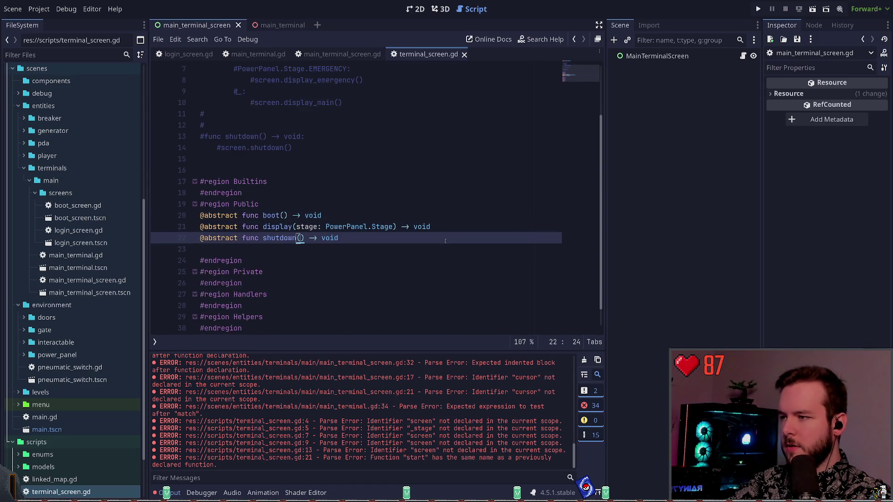
pyautogui.press('Down')
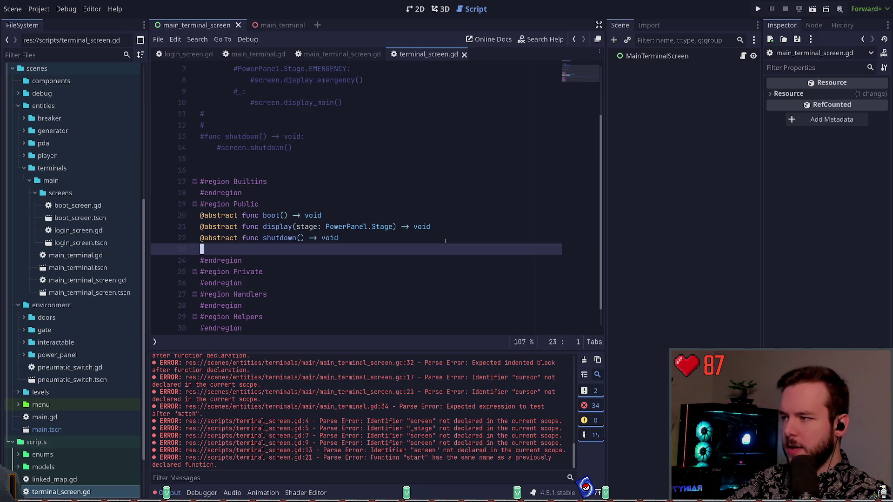
pyautogui.press('Delete')
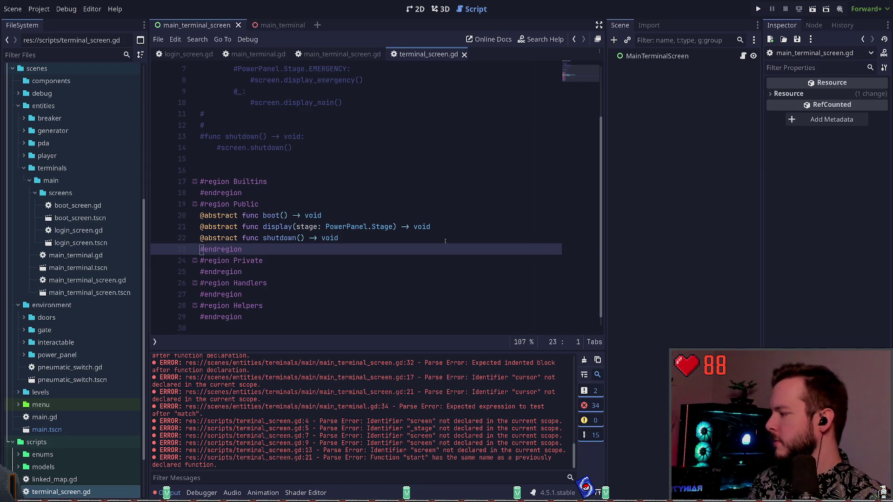
pyautogui.scroll(-1, 334, 184)
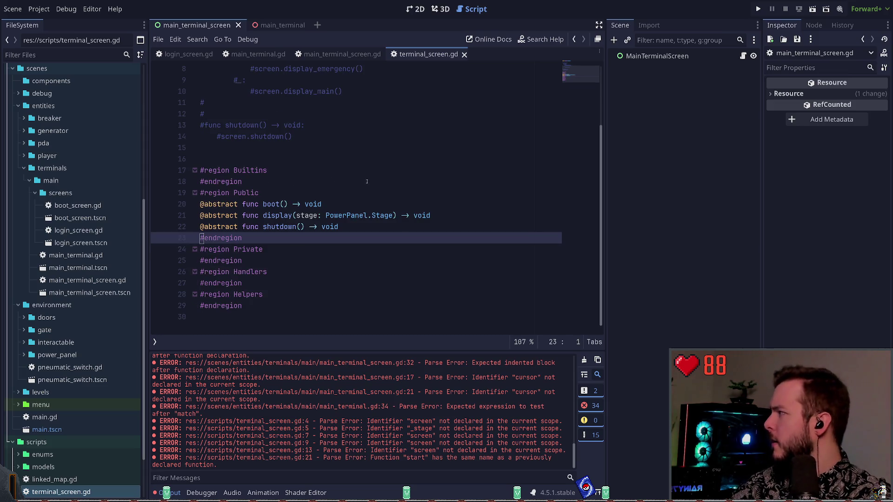
pyautogui.scroll(3, 354, 195)
# Step: Delete the commented-out start and shutdown code and save terminal_screen.gd
pyautogui.moveTo(293, 216); pyautogui.dragTo(166, 97)
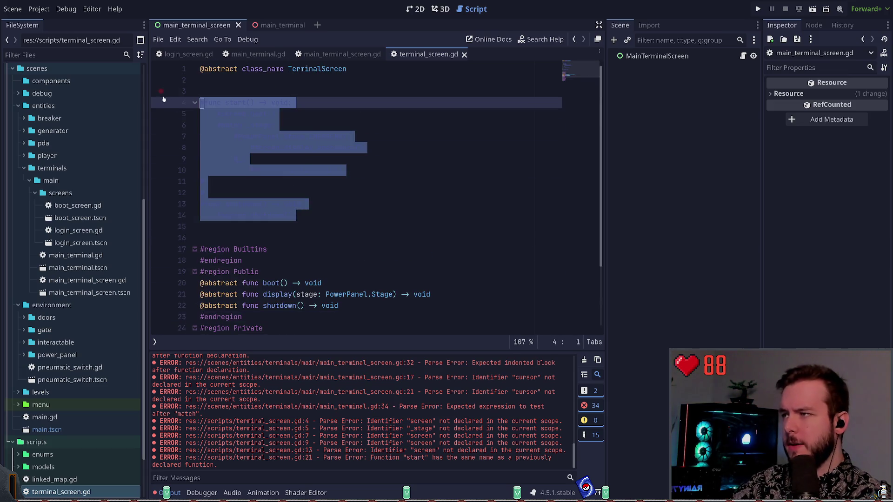
pyautogui.press('BackSpace')
pyautogui.press('BackSpace')
pyautogui.hotkey('ctrl', 's')
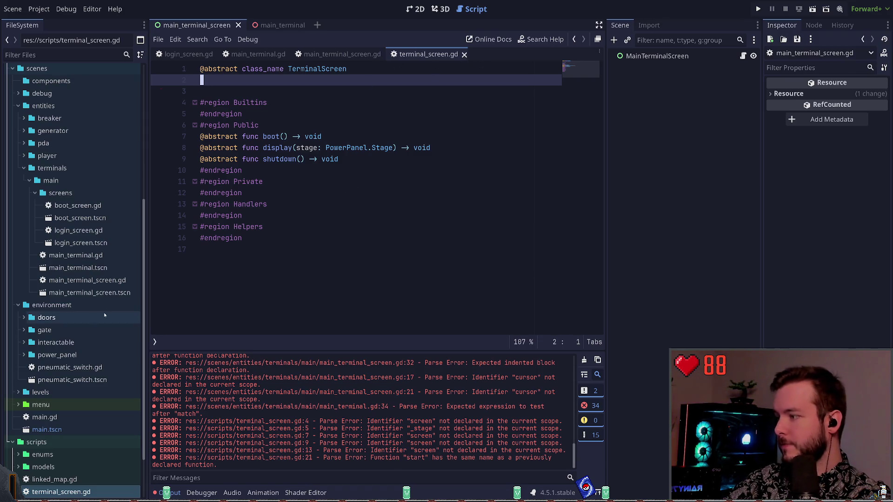
# Step: Move terminal_screen.gd into the new scripts/abstract folder and close its script tab
pyautogui.scroll(-3, 105, 313)
pyautogui.click(65, 378)
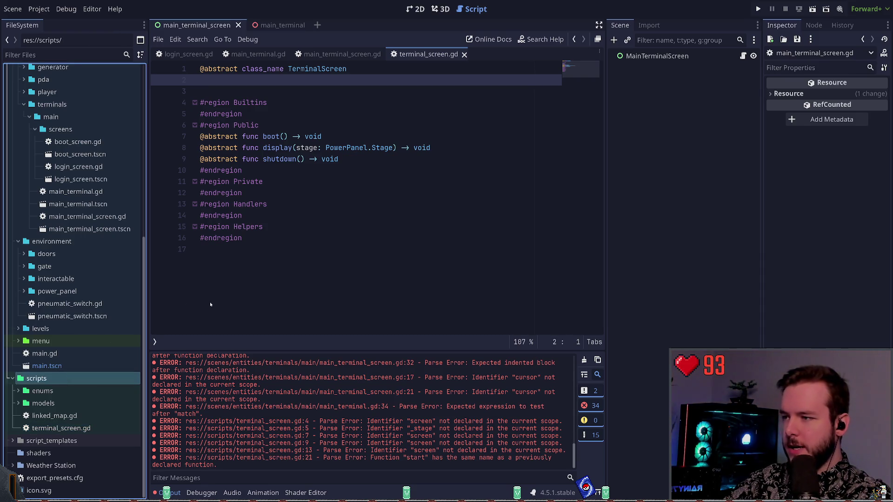
pyautogui.click(50, 441)
pyautogui.moveTo(50, 441); pyautogui.dragTo(66, 390)
pyautogui.click(266, 234)
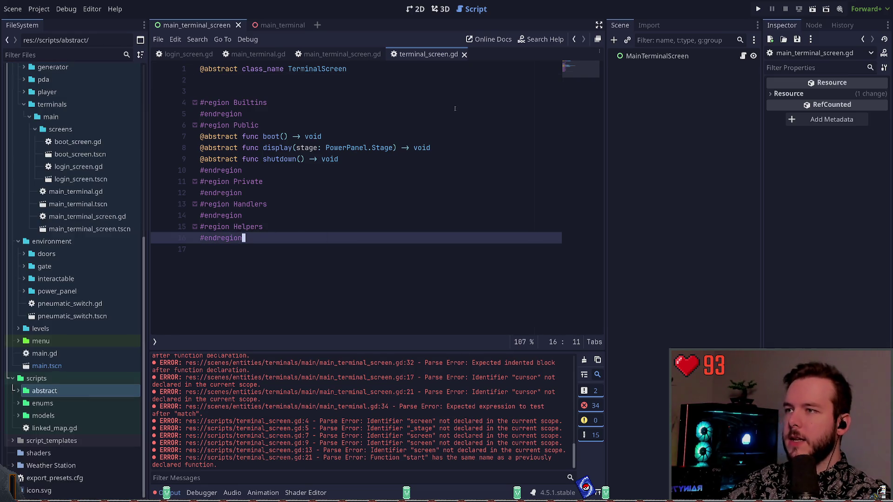
pyautogui.click(464, 55)
pyautogui.click(342, 54)
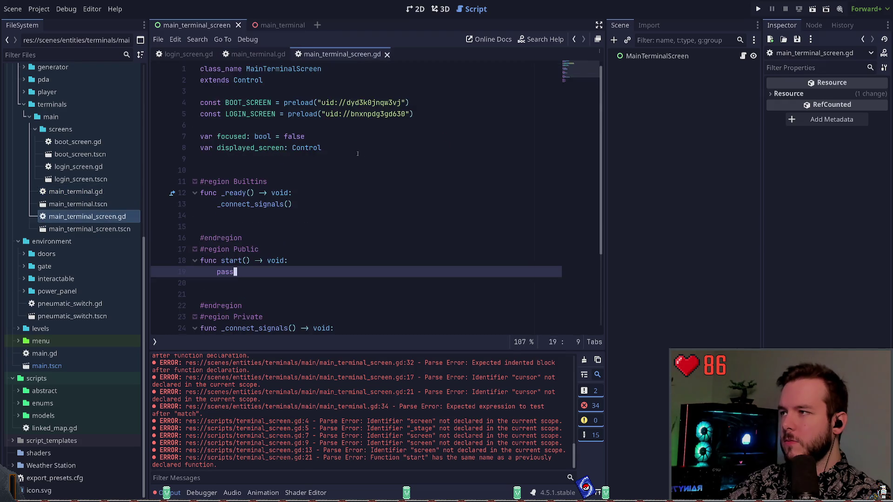
# Step: Change displayed_screen's type from Control to TerminalScreen and jump to that class definition
pyautogui.click(330, 69)
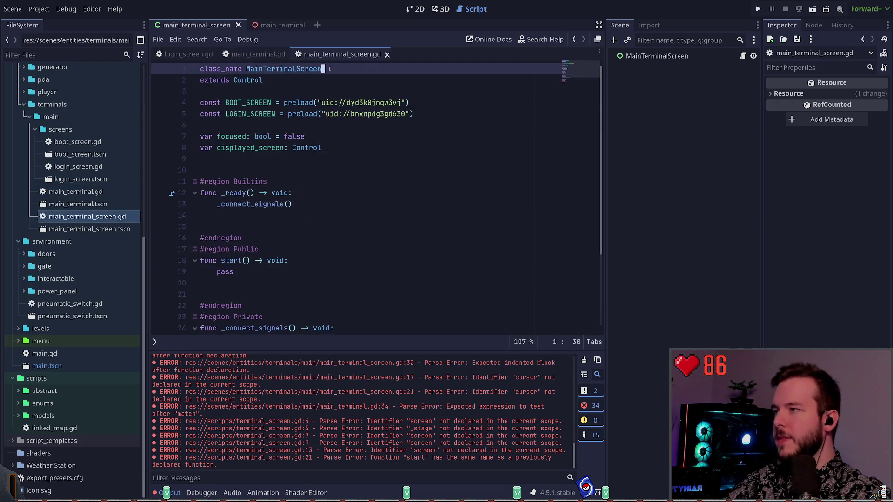
pyautogui.scroll(-1, 335, 149)
pyautogui.scroll(1, 335, 149)
pyautogui.click(334, 153)
pyautogui.press('BackSpace')
pyautogui.press('BackSpace')
pyautogui.press('BackSpace')
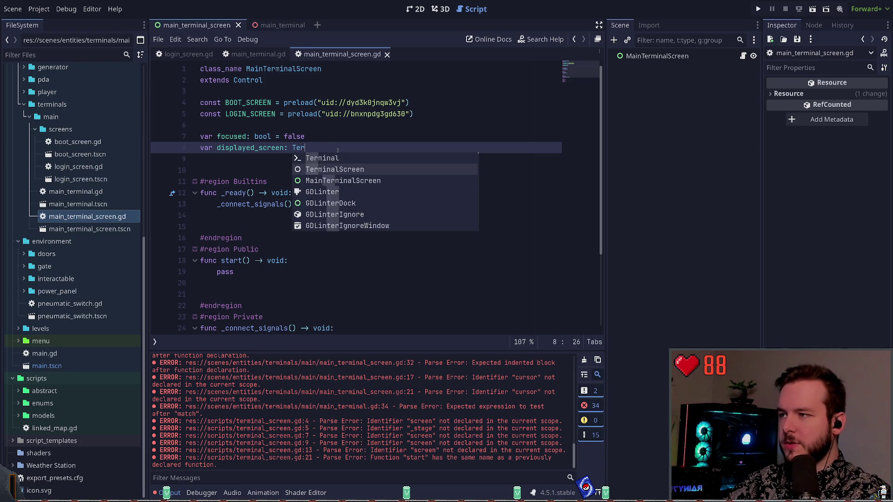
pyautogui.press('Return')
pyautogui.click(322, 149)
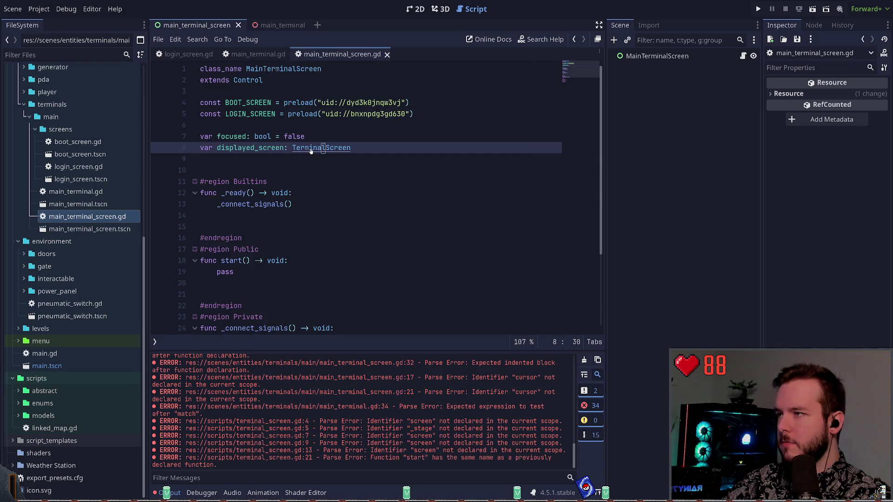
pyautogui.keyDown('ctrl'); pyautogui.click(311, 149); pyautogui.keyUp('ctrl')
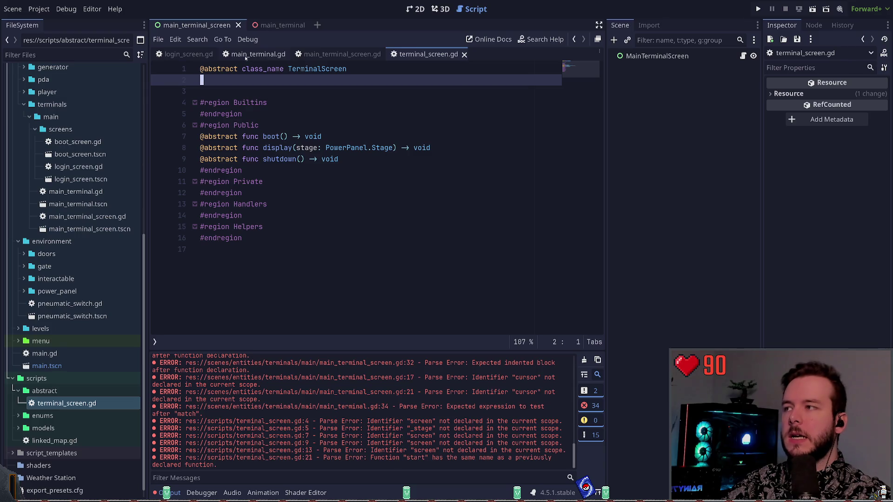
# Step: Close the login_screen.gd script and open boot_screen.gd
pyautogui.click(189, 54)
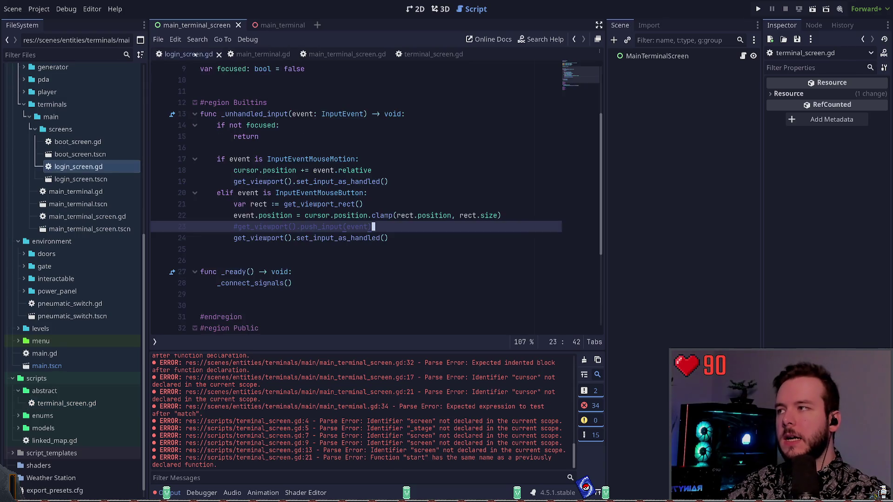
pyautogui.click(219, 55)
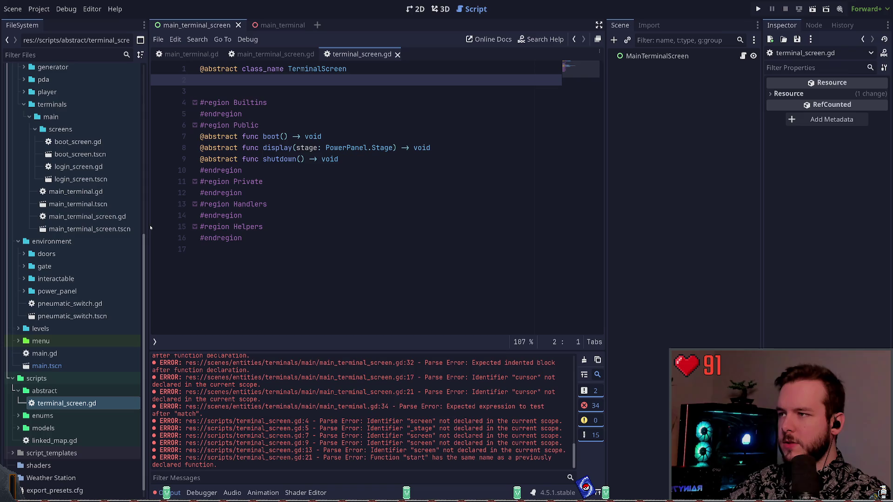
pyautogui.hotkey('ctrl', 'shift', 't')
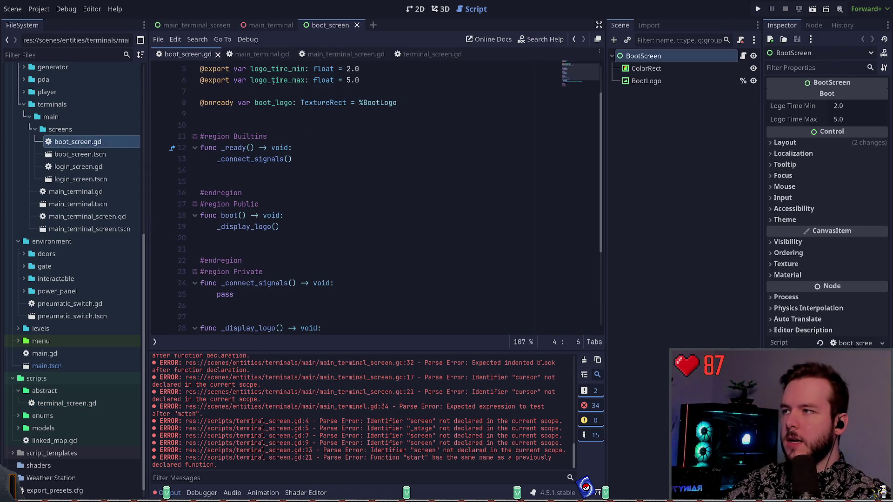
# Step: Change boot_screen.gd to extend TerminalScreen instead of Control, and save it
pyautogui.scroll(2, 279, 140)
pyautogui.click(299, 85)
pyautogui.press('BackSpace')
pyautogui.press('BackSpace')
pyautogui.press('BackSpace')
pyautogui.write('Ter')
pyautogui.press('Down')
pyautogui.press('Return')
pyautogui.hotkey('ctrl', 's')
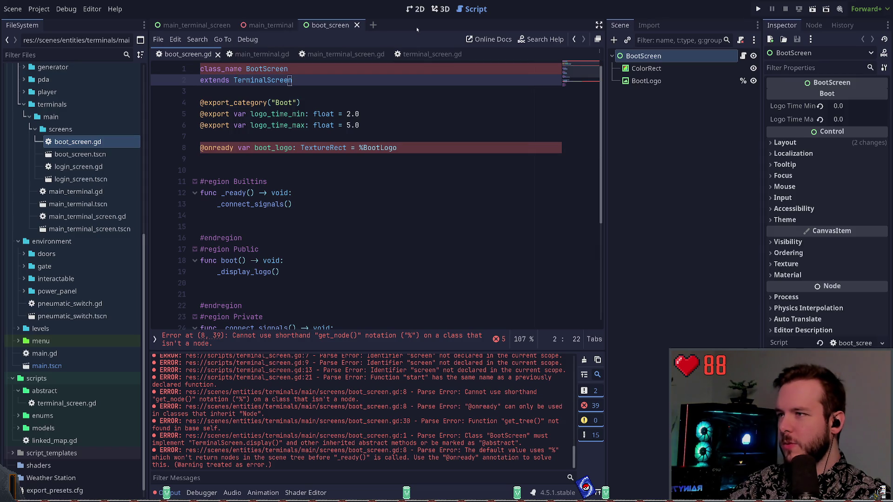
# Step: Type 'ds:' in terminal_screen.gd, then return to boot_screen.gd below the boot() function
pyautogui.click(428, 54)
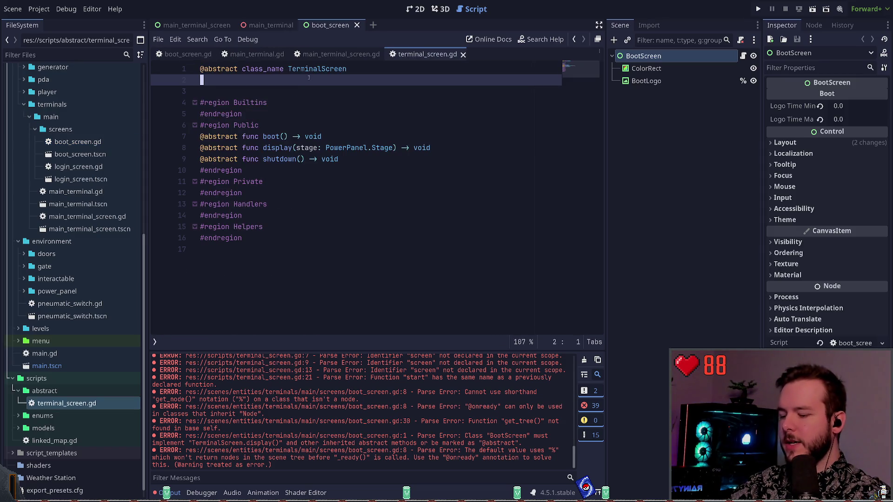
pyautogui.write('ds:')
pyautogui.hotkey('alt', 'Left')
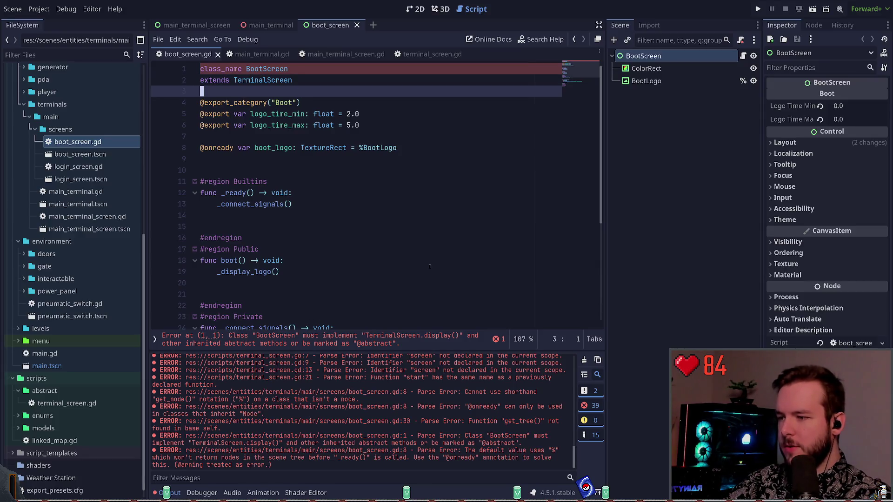
pyautogui.scroll(-4, 291, 294)
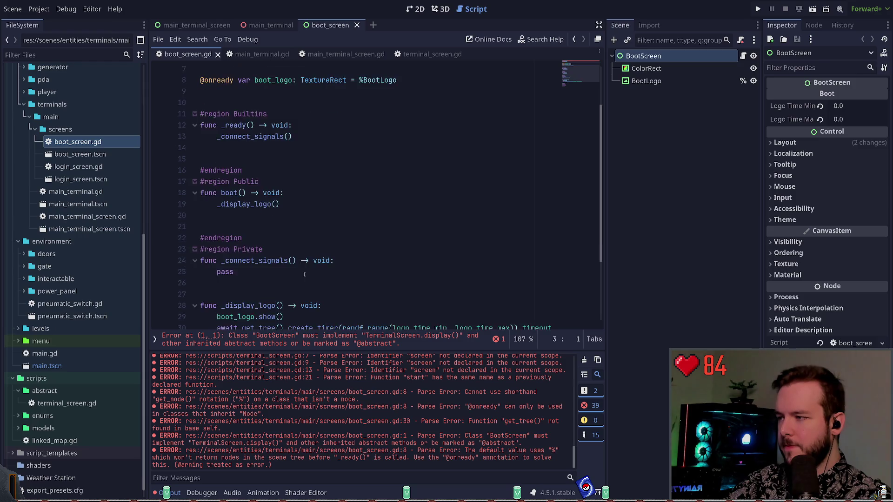
pyautogui.scroll(3, 326, 189)
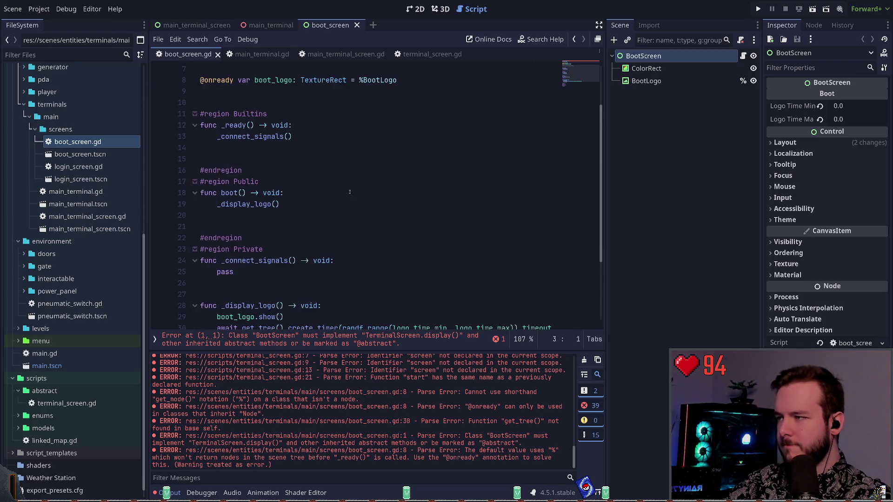
pyautogui.click(349, 192)
pyautogui.press('Down')
pyautogui.press('Down')
# Step: Copy the abstract boot, display and shutdown declarations from terminal_screen.gd into boot_screen.gd
pyautogui.press('Return')
pyautogui.write('func')
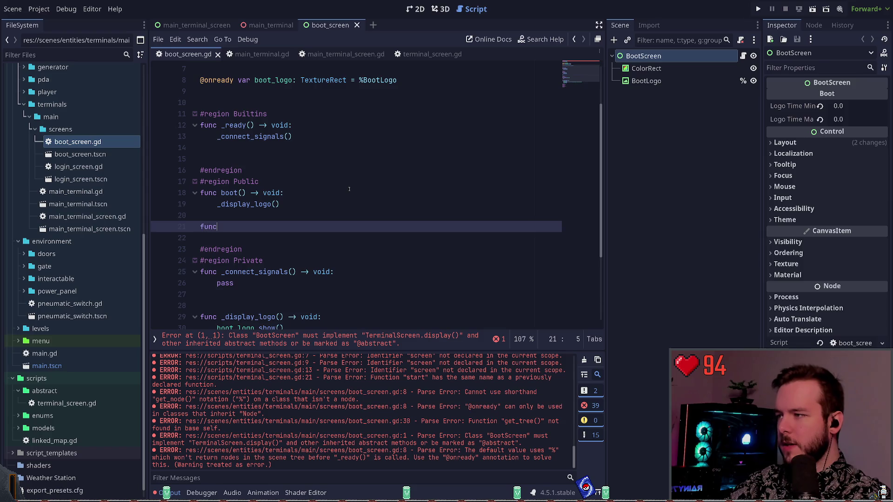
pyautogui.hotkey('ctrl', 'shift', '.')
pyautogui.hotkey('ctrl', 'shift', '.')
pyautogui.hotkey('ctrl', 'shift', '.')
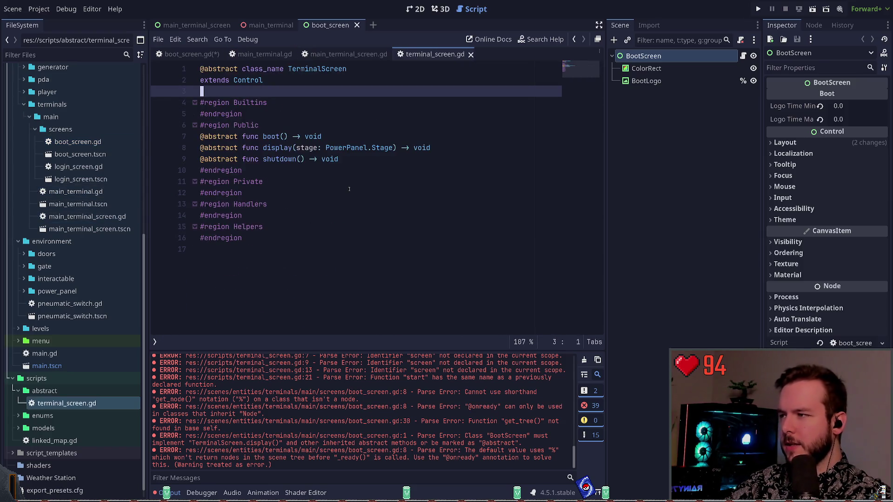
pyautogui.press('Down')
pyautogui.press('Down')
pyautogui.press('Down')
pyautogui.press('Down')
pyautogui.press('Down')
pyautogui.hotkey('shift', 'Up')
pyautogui.hotkey('shift', 'Up')
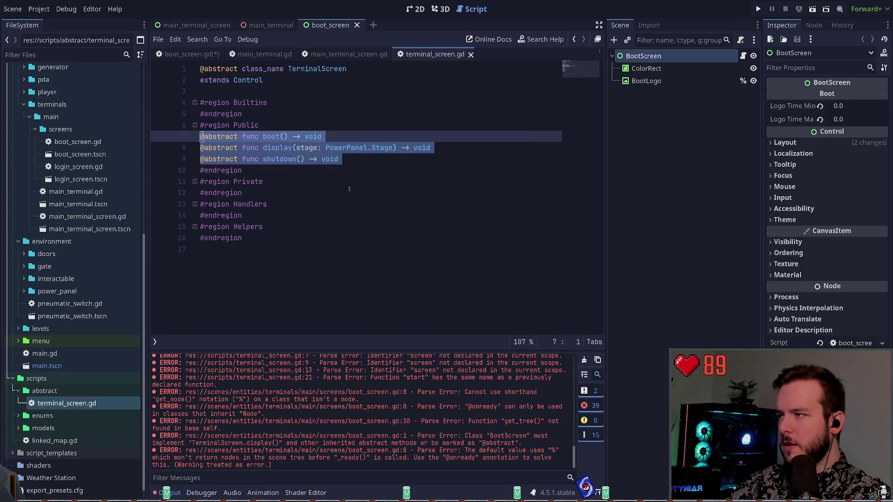
pyautogui.hotkey('ctrl', 'shift', ',')
pyautogui.hotkey('ctrl', 'shift', ',')
pyautogui.hotkey('ctrl', 'shift', ',')
pyautogui.hotkey('ctrl', 'shift', '.')
pyautogui.hotkey('ctrl', 'shift', '.')
pyautogui.hotkey('ctrl', 'shift', ',')
pyautogui.hotkey('ctrl', 'shift', ',')
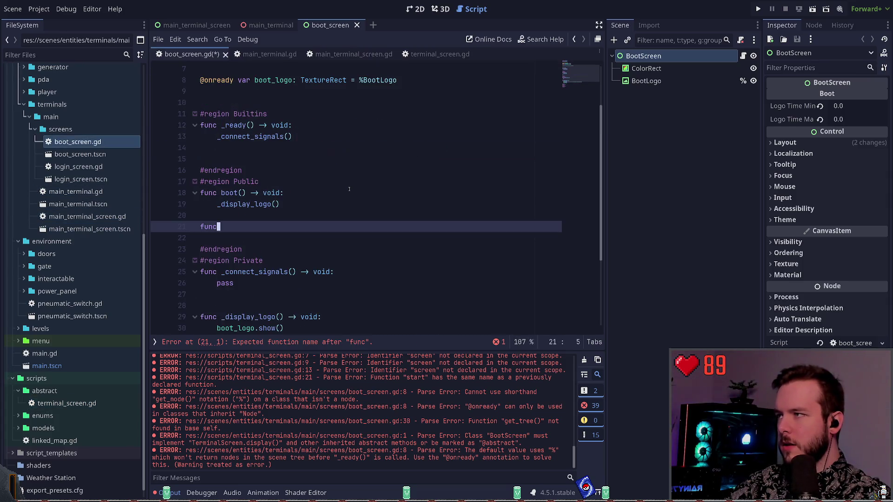
pyautogui.press('Return')
pyautogui.press('Return')
pyautogui.write('@abstract func boot() -> void @abstract func display(stage: PowerPanel.Stage) -> void @abstract func shutdown() -> void')
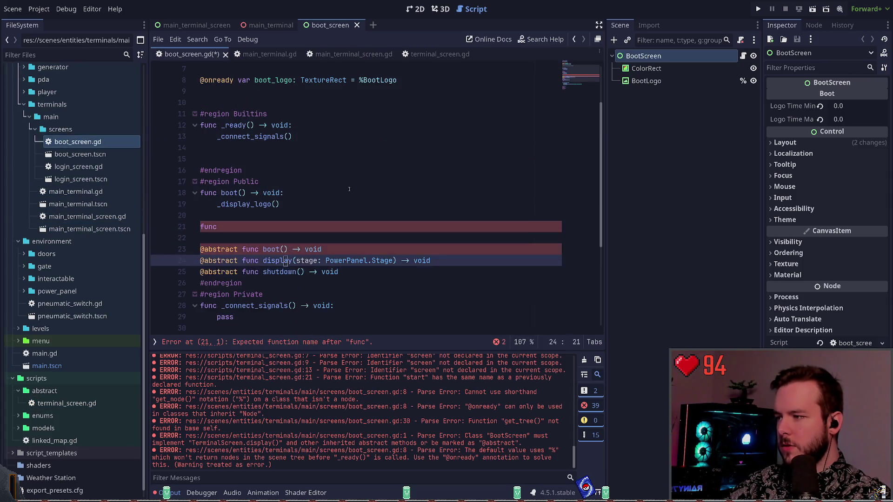
pyautogui.press('Up')
pyautogui.press('Up')
pyautogui.press('Up')
pyautogui.press('BackSpace')
pyautogui.hotkey('ctrl', 'shift', 'k')
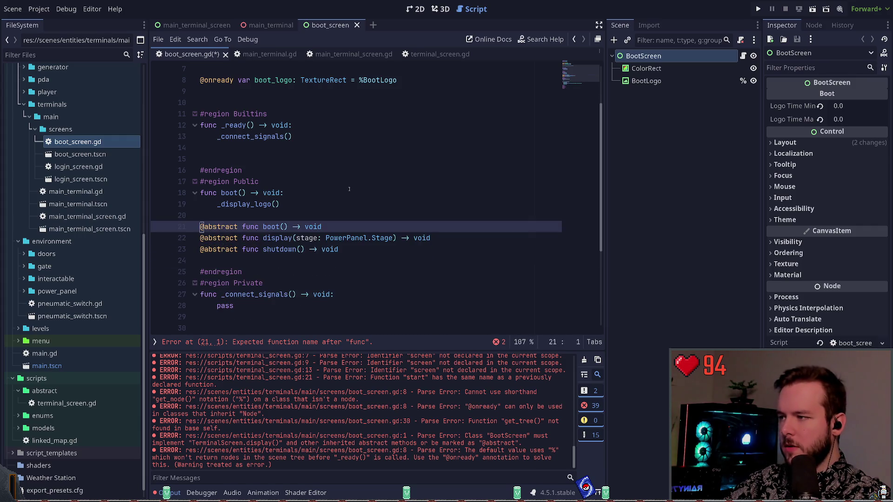
pyautogui.press('Delete')
pyautogui.press('Delete')
pyautogui.press('Delete')
pyautogui.press('Down')
pyautogui.press('Delete')
pyautogui.press('Delete')
pyautogui.press('Delete')
pyautogui.press('Down')
pyautogui.press('Delete')
pyautogui.press('Delete')
pyautogui.press('Delete')
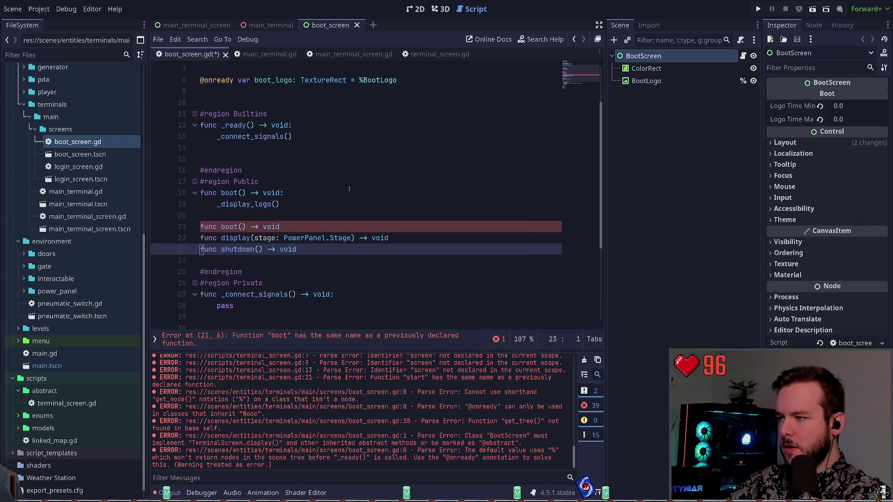
pyautogui.press('Up')
pyautogui.press('Up')
pyautogui.hotkey('ctrl', 'shift', 'k')
# Step: Give display(stage: PowerPanel.Stage) and shutdown() colon-terminated signatures with pass bodies, and save
pyautogui.press('End')
pyautogui.write(':')
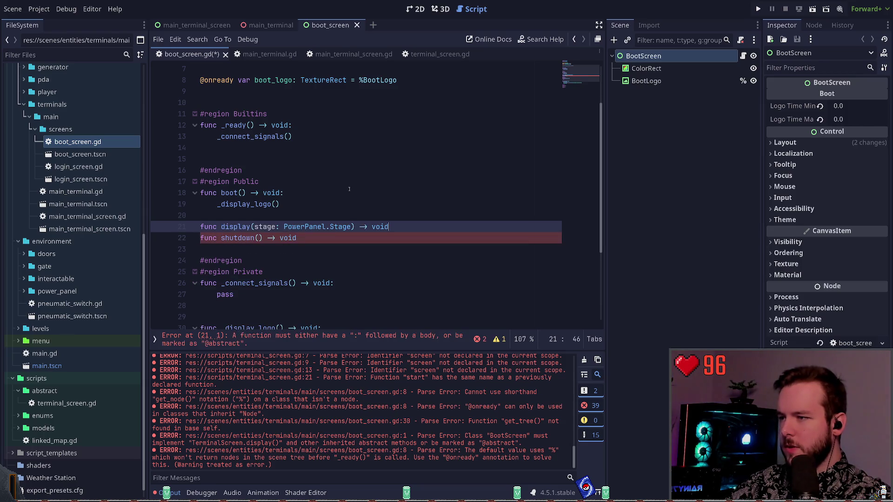
pyautogui.press('Return')
pyautogui.write('pass')
pyautogui.press('Down')
pyautogui.press('End')
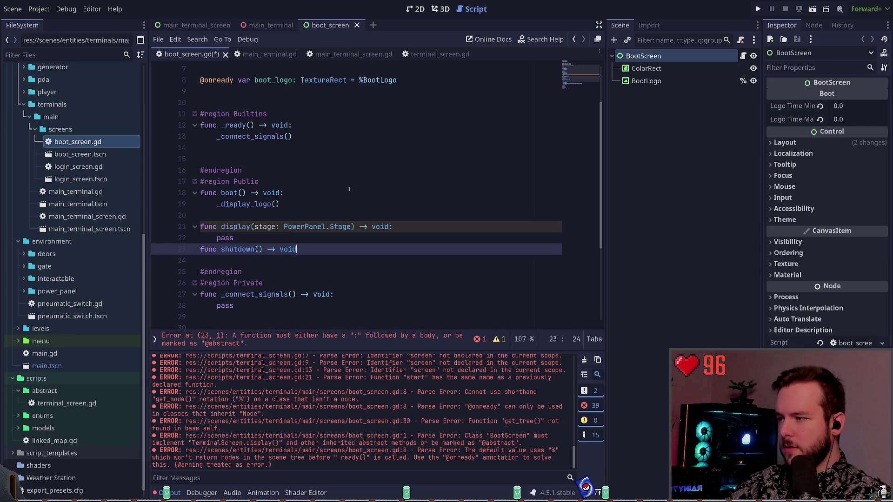
pyautogui.write(':')
pyautogui.press('Return')
pyautogui.write('pass')
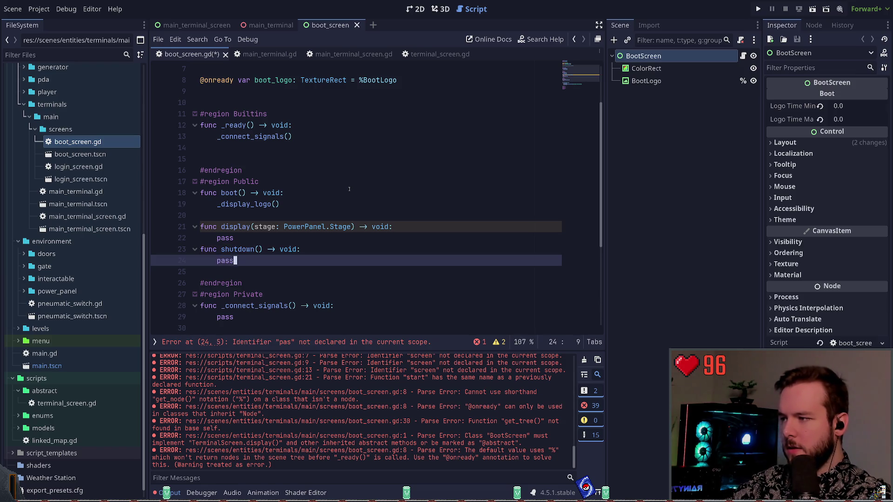
pyautogui.press('Up')
pyautogui.press('Up')
pyautogui.press('Return')
pyautogui.hotkey('ctrl', 's')
pyautogui.scroll(-5, 459, 277)
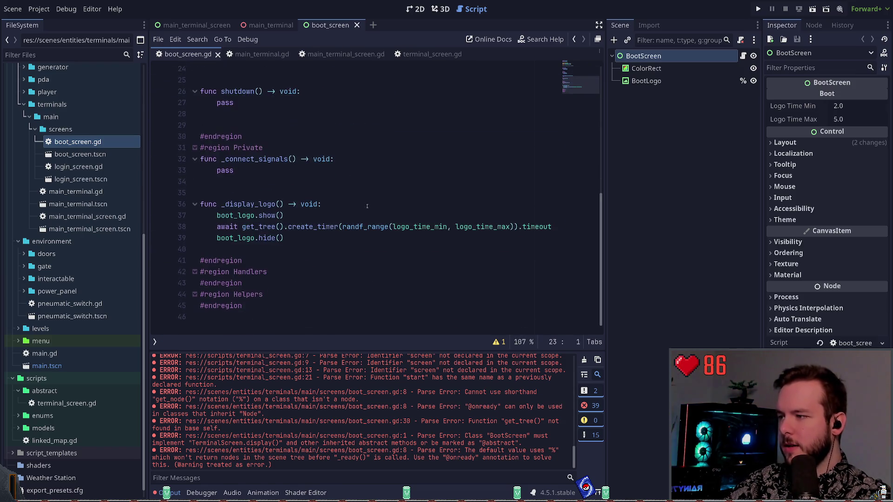
pyautogui.scroll(4, 458, 278)
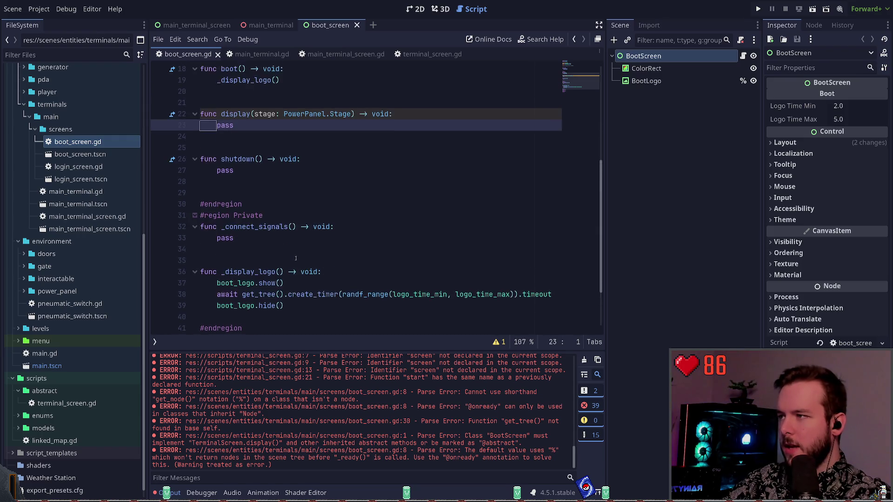
pyautogui.scroll(-3, 315, 255)
pyautogui.scroll(3, 320, 272)
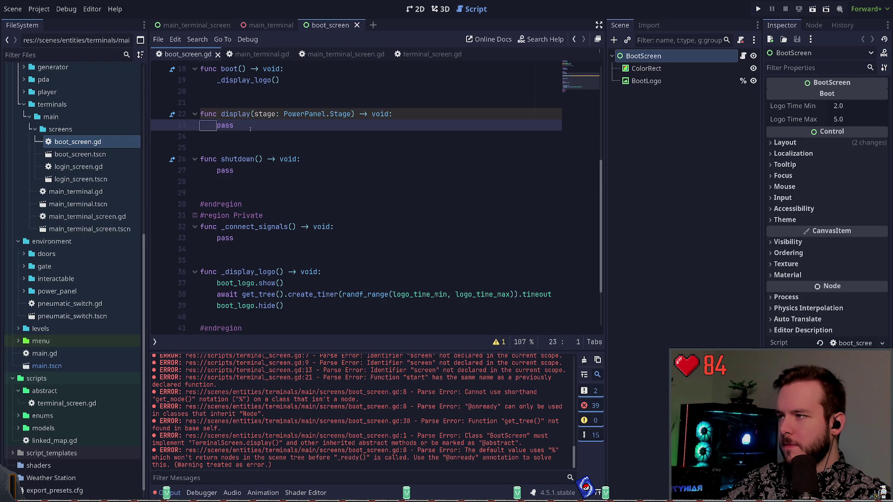
# Step: Change the logo call in boot() from _display_logo to _show_logo
pyautogui.click(221, 80)
pyautogui.press('Delete')
pyautogui.press('Delete')
pyautogui.press('Delete')
pyautogui.write('show')
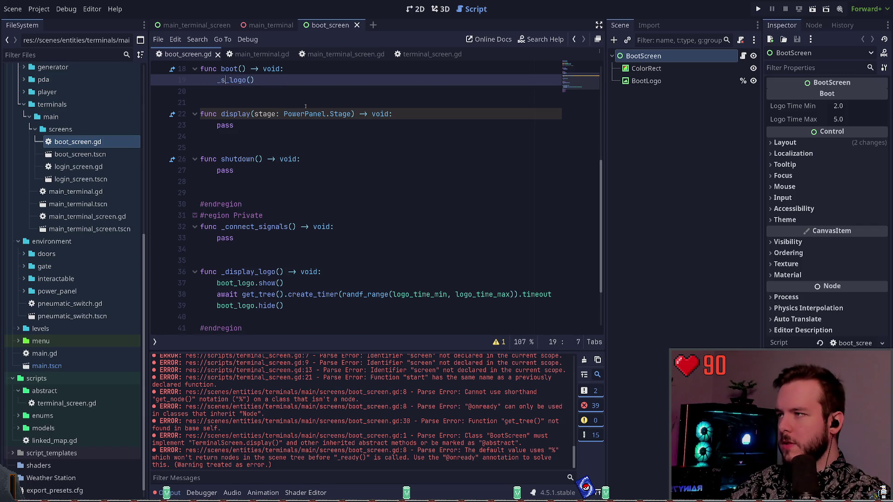
pyautogui.press('Left')
pyautogui.press('Left')
pyautogui.press('Left')
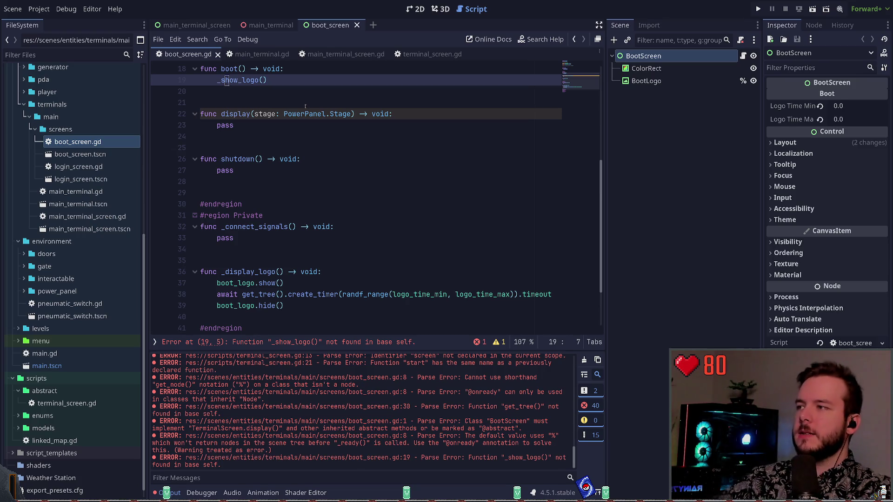
pyautogui.click(314, 114)
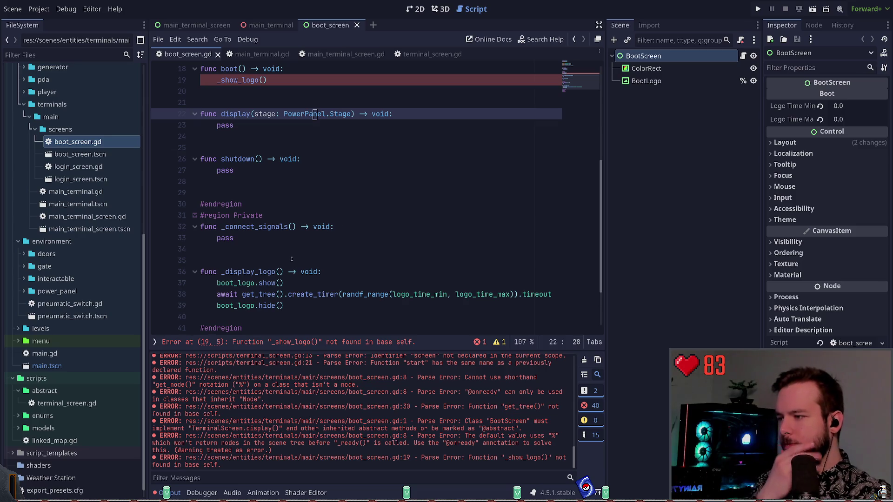
# Step: Rename the _display_logo function definition to _show_logo
pyautogui.click(241, 82)
pyautogui.doubleClick(240, 82)
pyautogui.hotkey('ctrl', 'c')
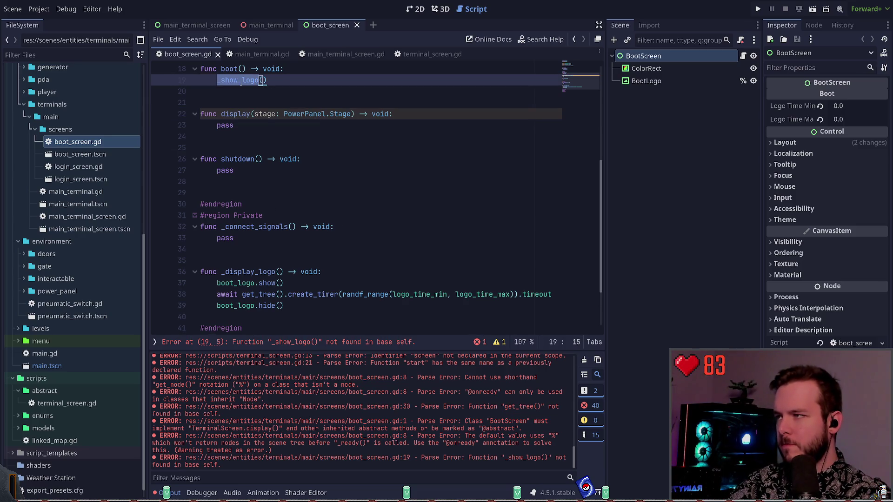
pyautogui.doubleClick(247, 272)
pyautogui.hotkey('ctrl', 'v')
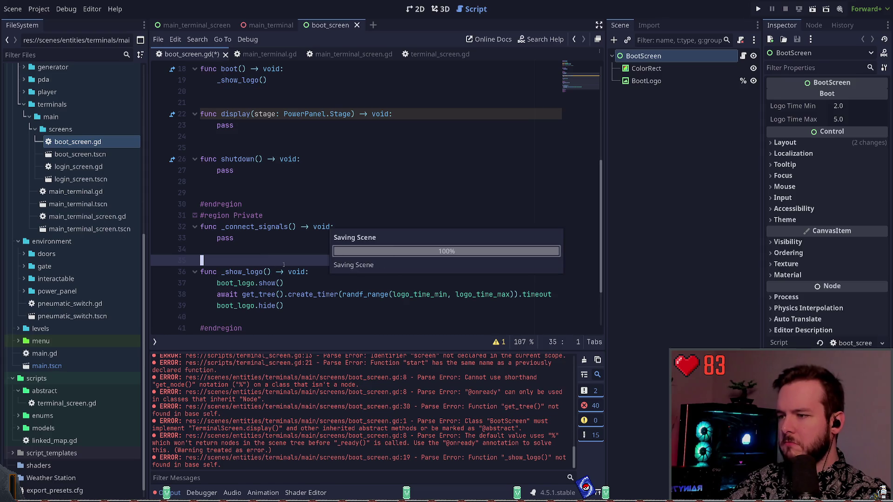
pyautogui.click(261, 261)
pyautogui.scroll(-2, 275, 253)
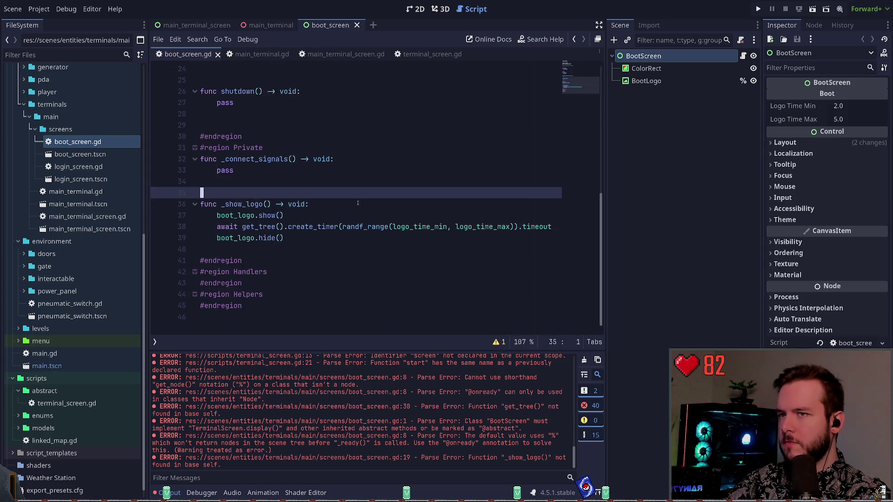
pyautogui.scroll(1, 357, 203)
# Step: Revert the boot() call back to _display_logo() and save boot_screen.gd
pyautogui.hotkey('ctrl', 'Home')
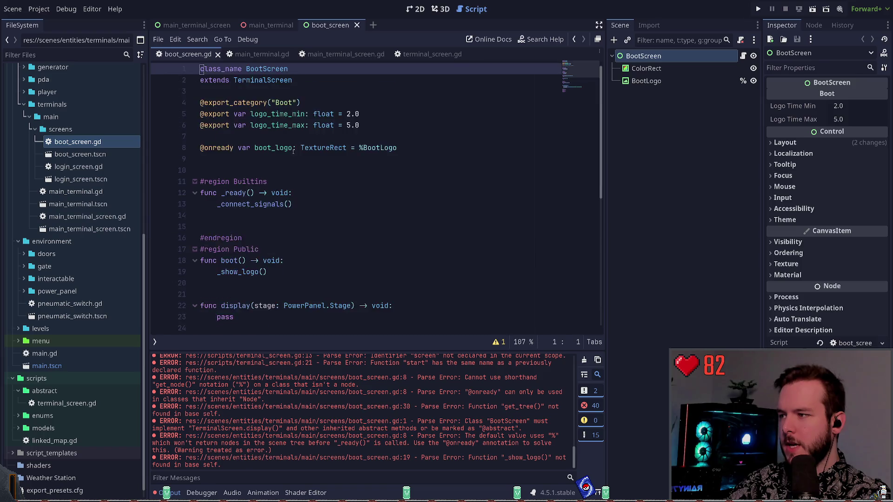
pyautogui.hotkey('ctrl', 'z')
pyautogui.hotkey('ctrl', 'z')
pyautogui.hotkey('ctrl', 's')
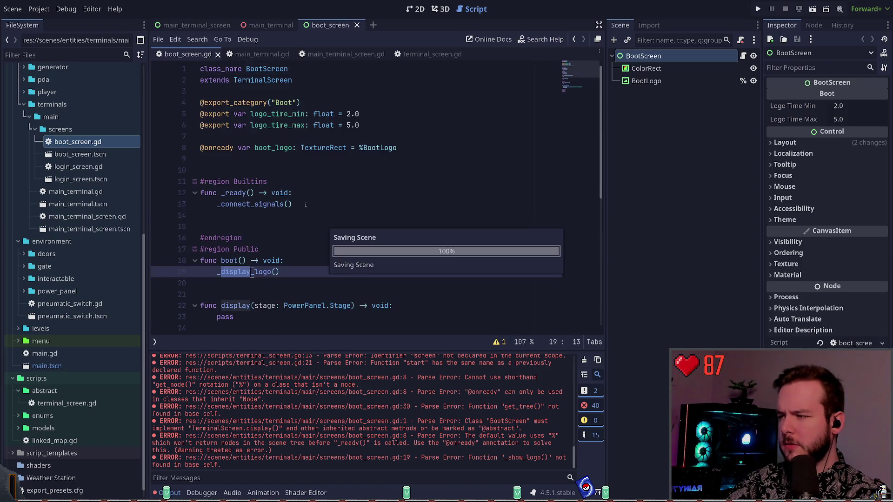
pyautogui.click(280, 226)
pyautogui.hotkey('ctrl', 's')
pyautogui.scroll(-2, 307, 196)
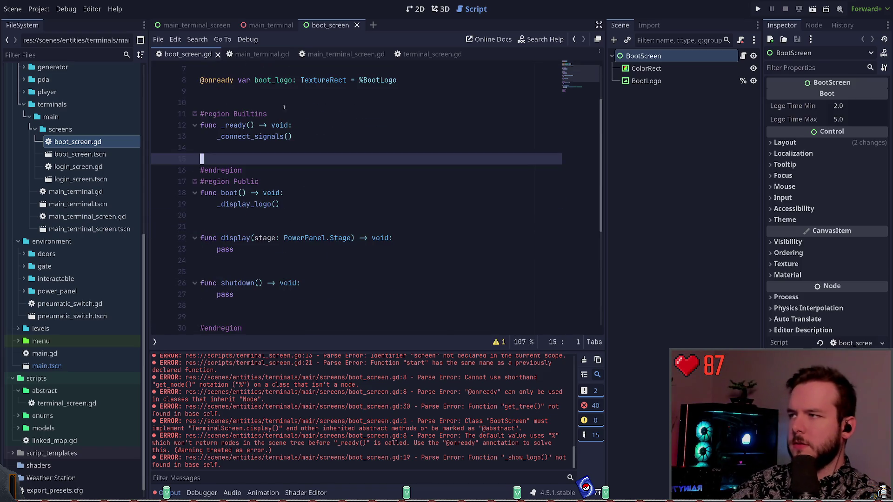
# Step: Review main_terminal.gd and main_terminal_screen.gd, selecting the displayed_screen declaration
pyautogui.click(257, 54)
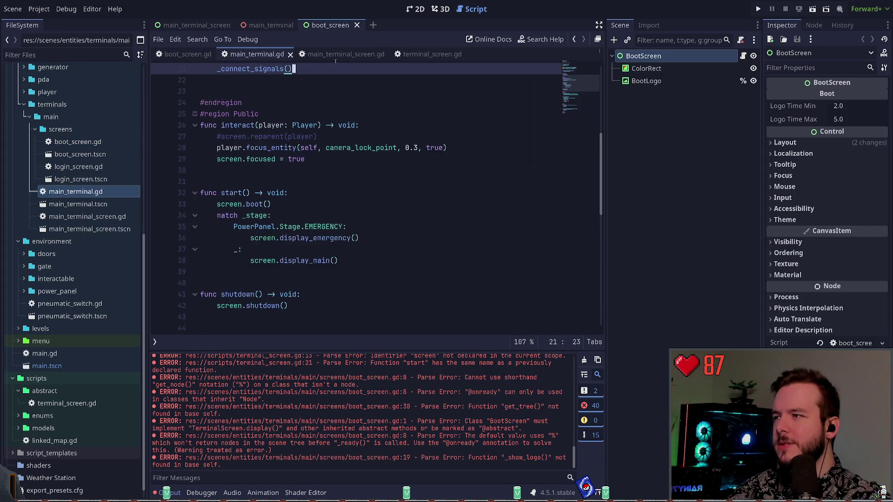
pyautogui.click(313, 141)
pyautogui.click(342, 54)
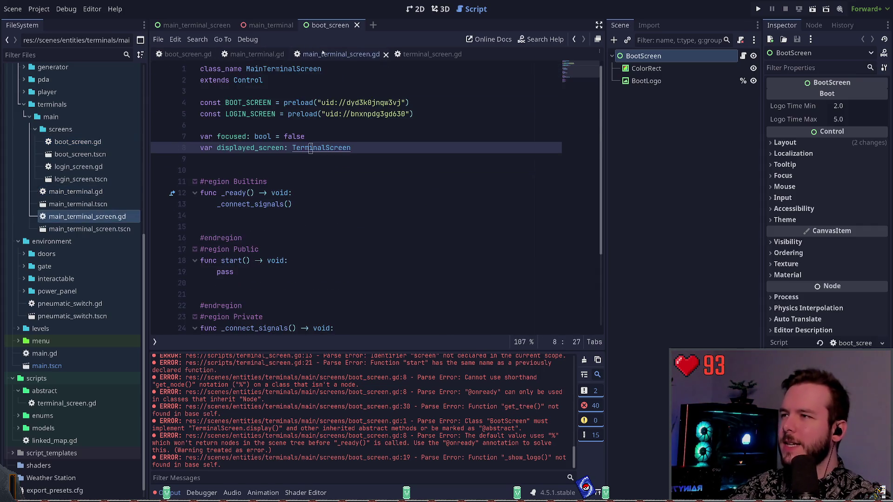
pyautogui.click(325, 163)
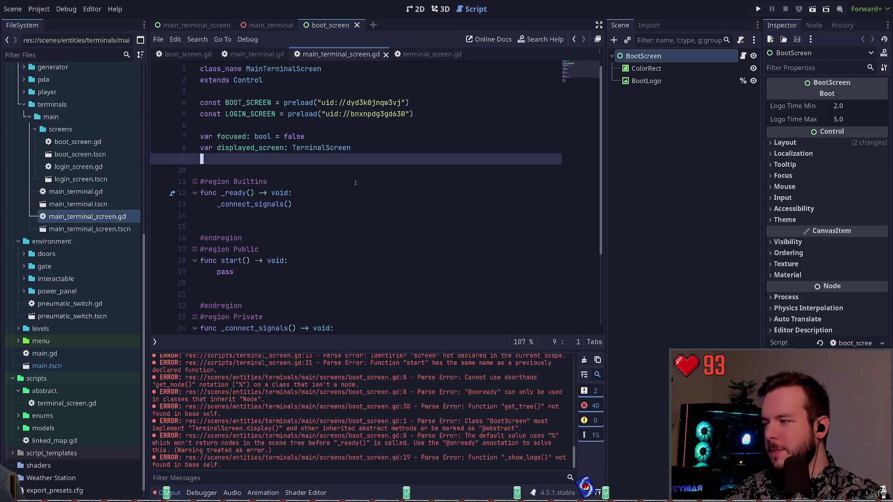
pyautogui.click(317, 169)
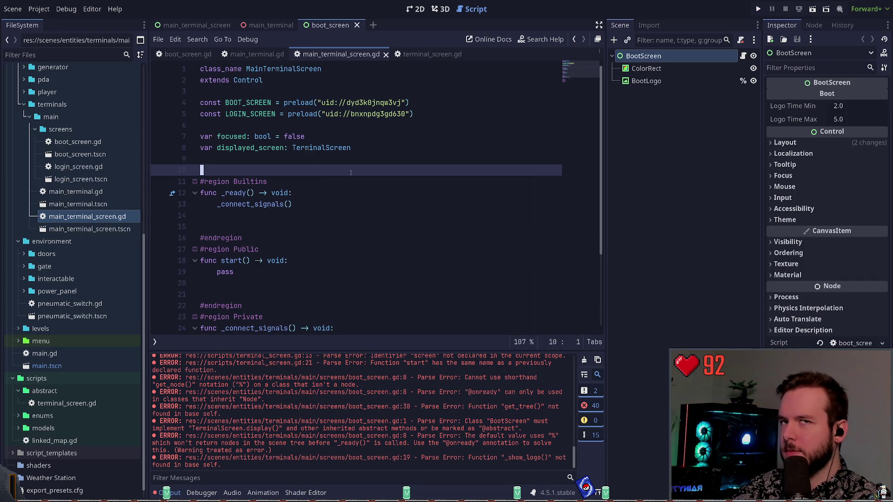
pyautogui.click(352, 147)
pyautogui.hotkey('shift', 'Home')
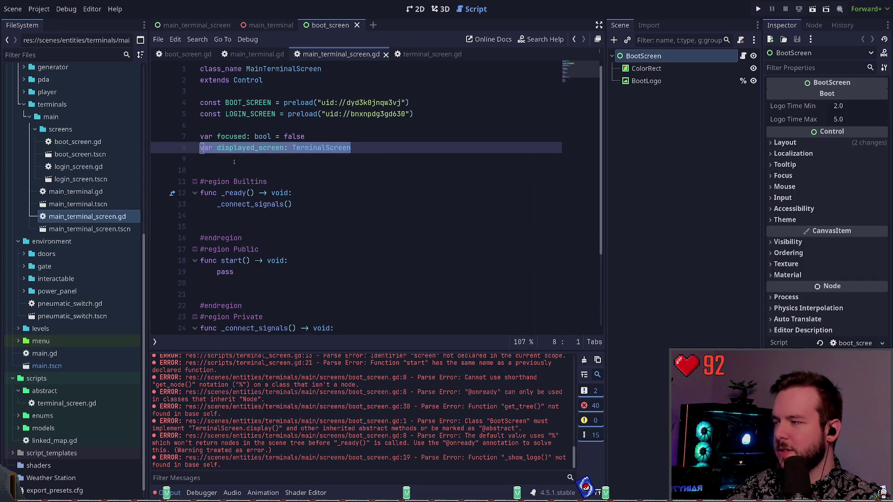
pyautogui.press('Down')
pyautogui.scroll(-3, 303, 183)
# Step: Close terminal_screen.gd and return to main_terminal.gd, placing the caret after _unhandled_input
pyautogui.click(432, 54)
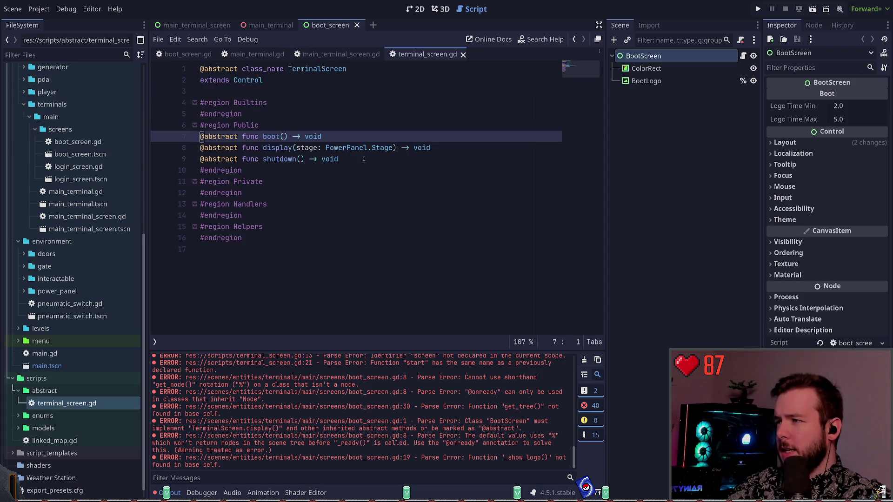
pyautogui.click(463, 54)
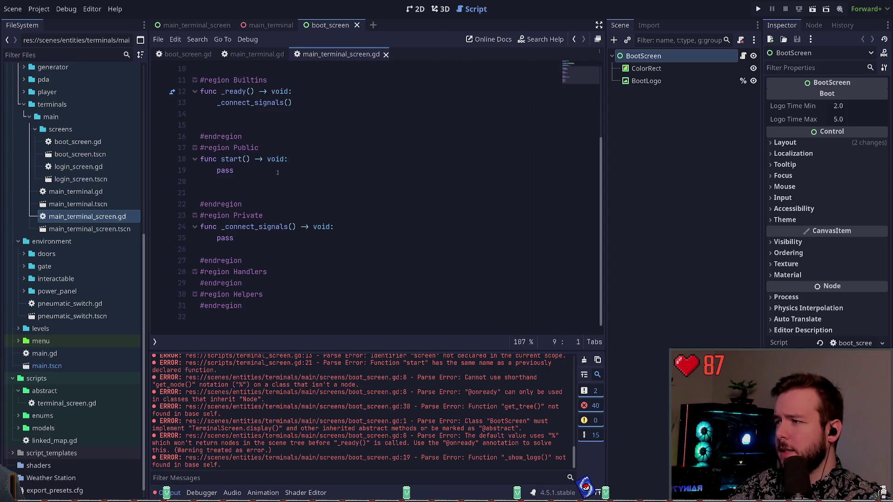
pyautogui.scroll(3, 287, 203)
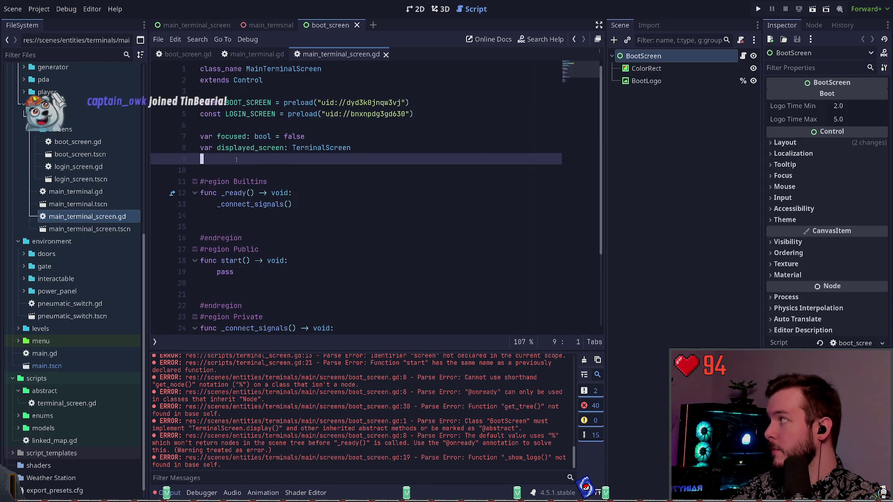
pyautogui.click(257, 54)
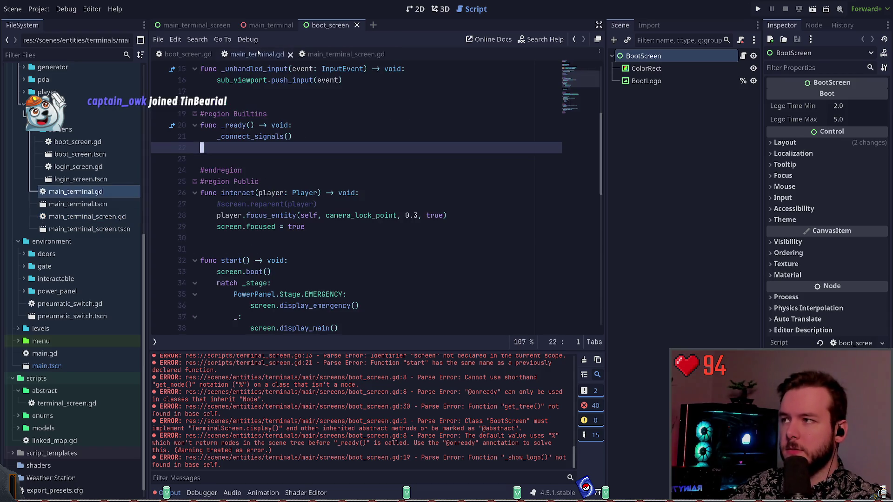
pyautogui.click(327, 104)
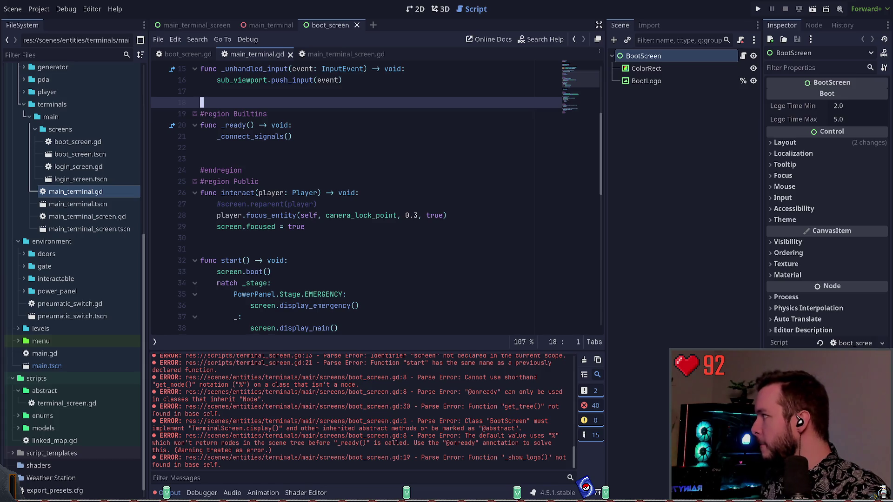
pyautogui.click(329, 146)
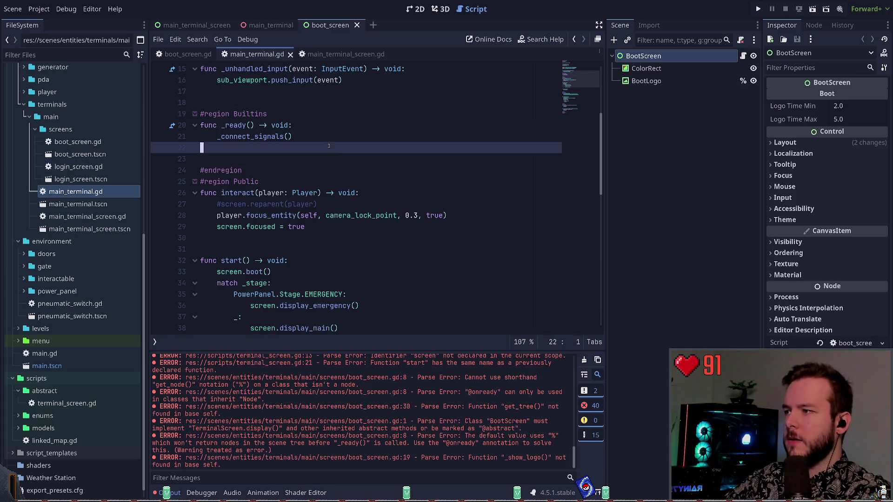
pyautogui.scroll(2, 370, 176)
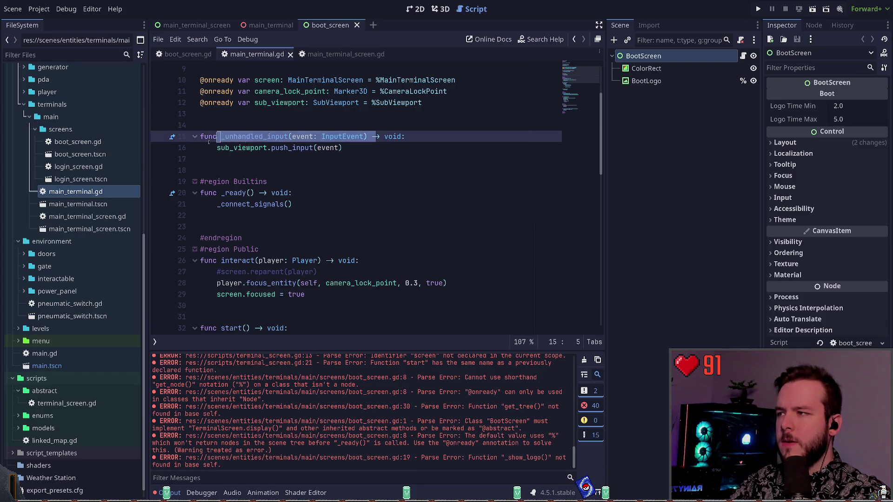
pyautogui.click(364, 150)
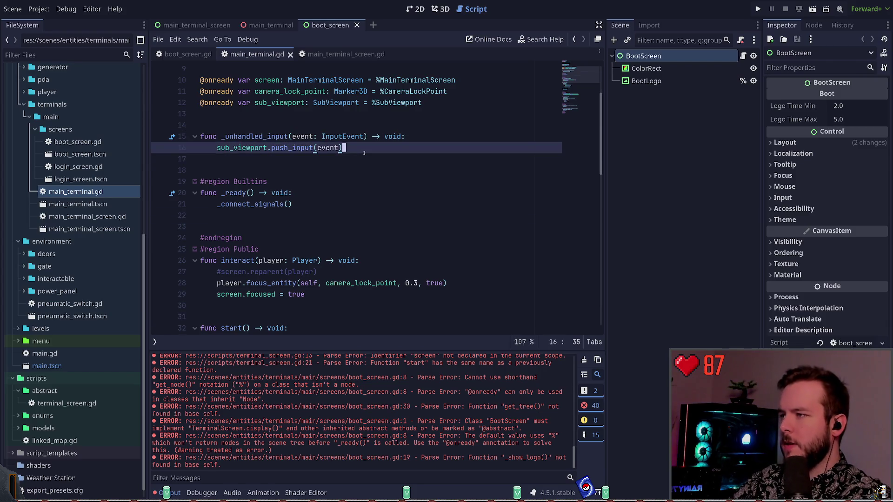
# Step: Move _unhandled_input under #region Builtins, comment it out, and save
pyautogui.hotkey('shift', 'Up')
pyautogui.hotkey('shift', 'Home')
pyautogui.hotkey('ctrl', 'c')
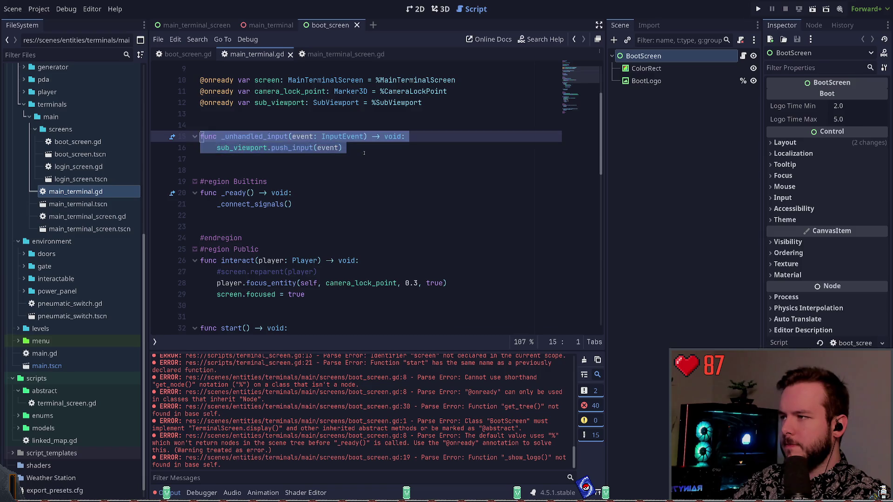
pyautogui.press('BackSpace')
pyautogui.press('Down')
pyautogui.press('End')
pyautogui.press('Return')
pyautogui.hotkey('ctrl', 'v')
pyautogui.press('Return')
pyautogui.press('Return')
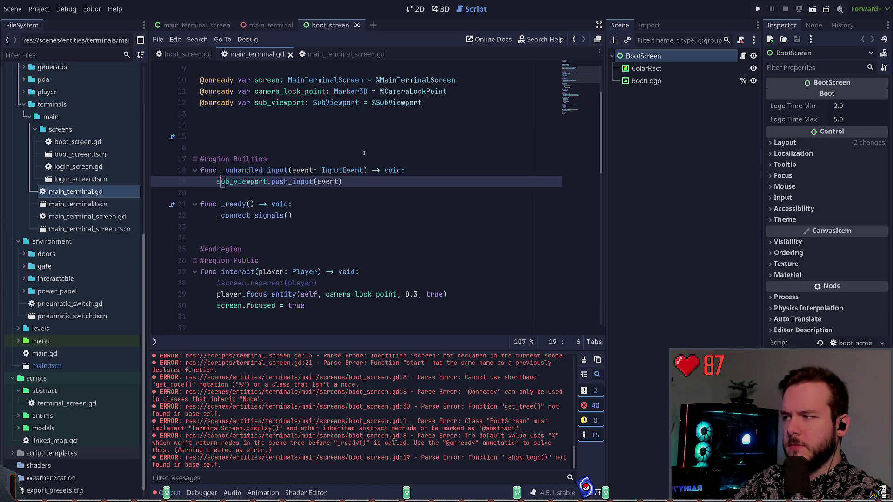
pyautogui.press('Up')
pyautogui.press('Up')
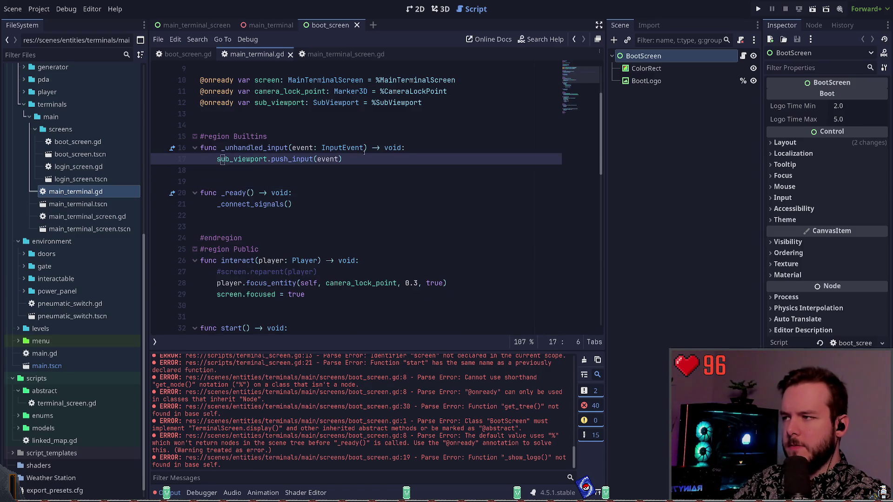
pyautogui.hotkey('shift', 'Up')
pyautogui.hotkey('ctrl', 'k')
pyautogui.hotkey('ctrl', 's')
# Step: Delete the commented #screen.reparent(player) line from interact()
pyautogui.scroll(-3, 308, 187)
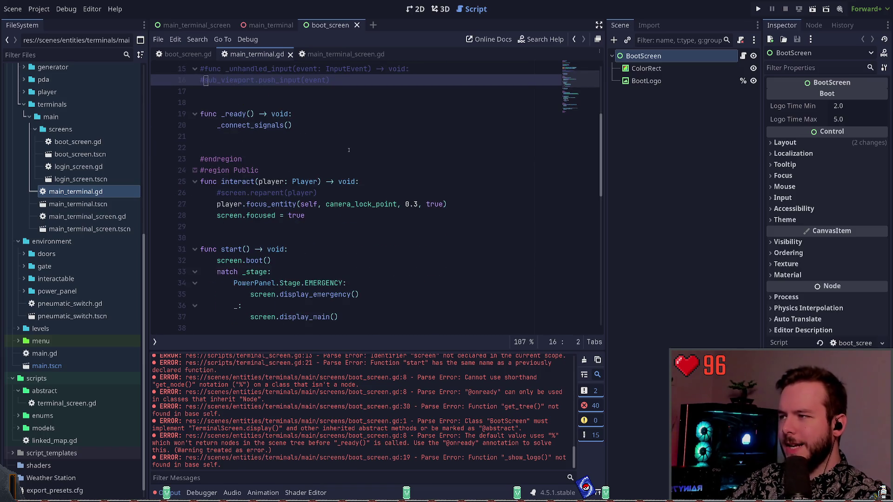
pyautogui.click(330, 157)
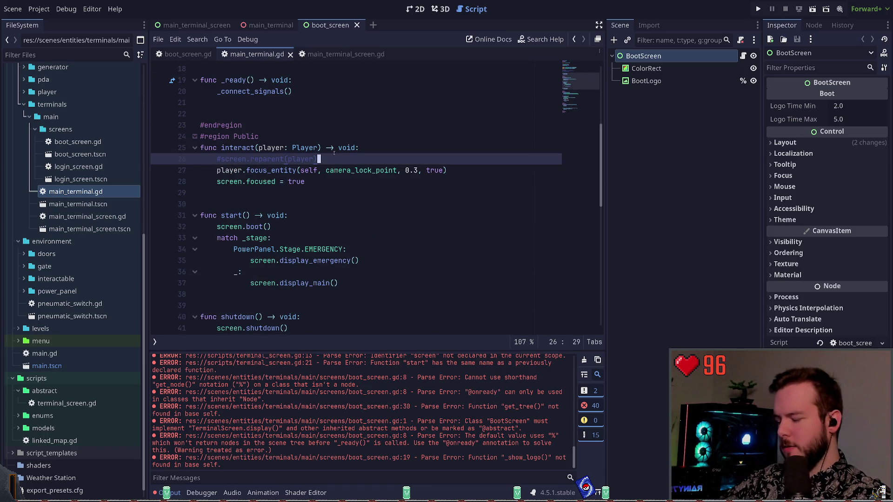
pyautogui.hotkey('ctrl', 'shift', 'k')
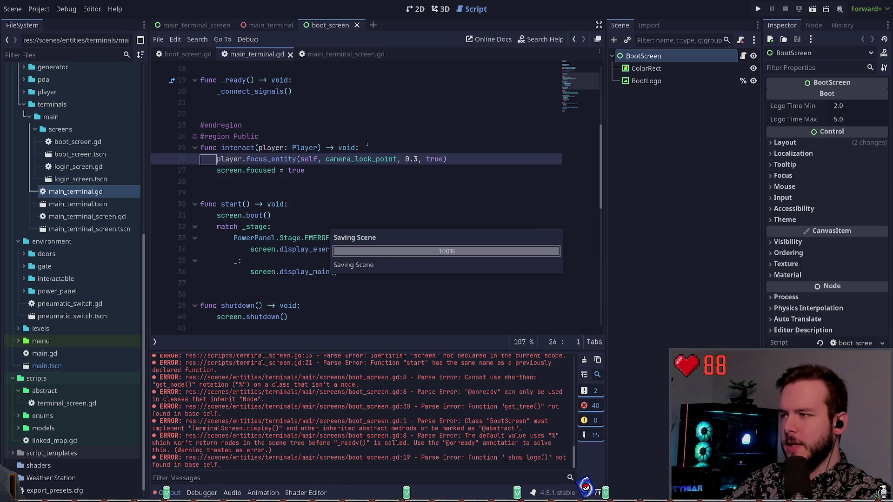
pyautogui.press('Down')
pyautogui.press('Down')
pyautogui.scroll(-3, 390, 198)
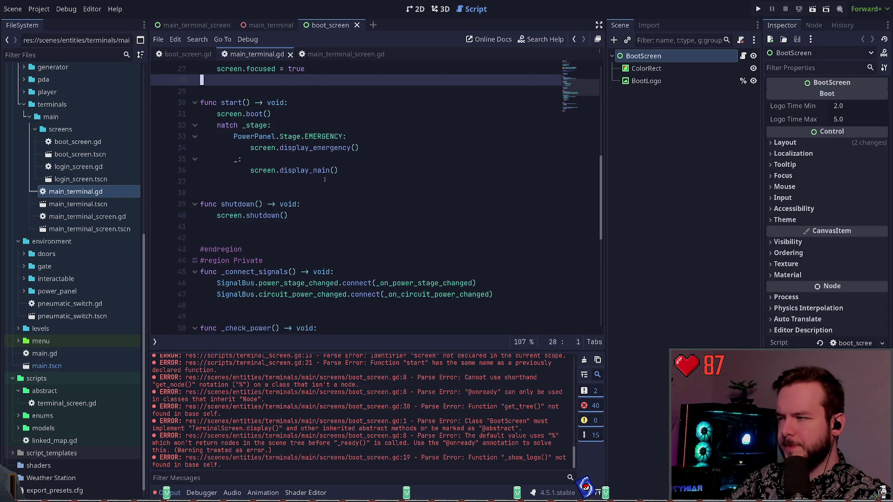
pyautogui.scroll(1, 332, 182)
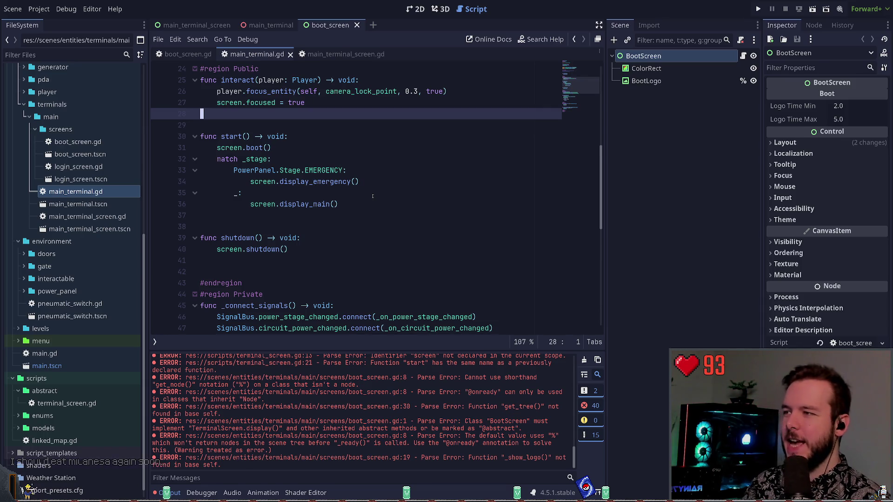
# Step: Begin a screen.display call on a new line after screen.boot() in start()
pyautogui.click(307, 137)
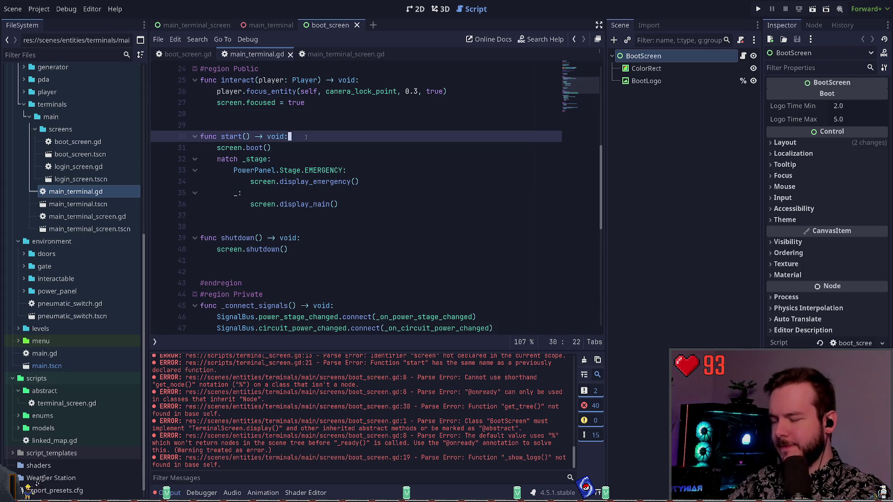
pyautogui.press('Down')
pyautogui.press('Return')
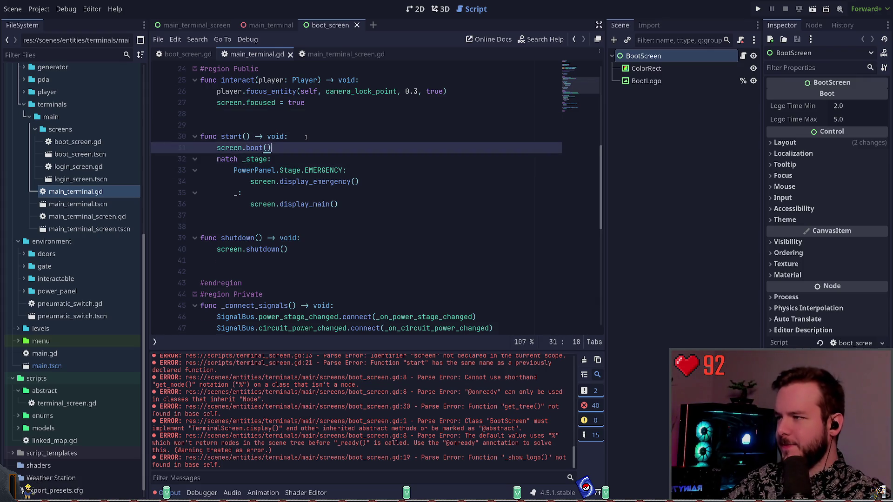
pyautogui.write('screen.disp')
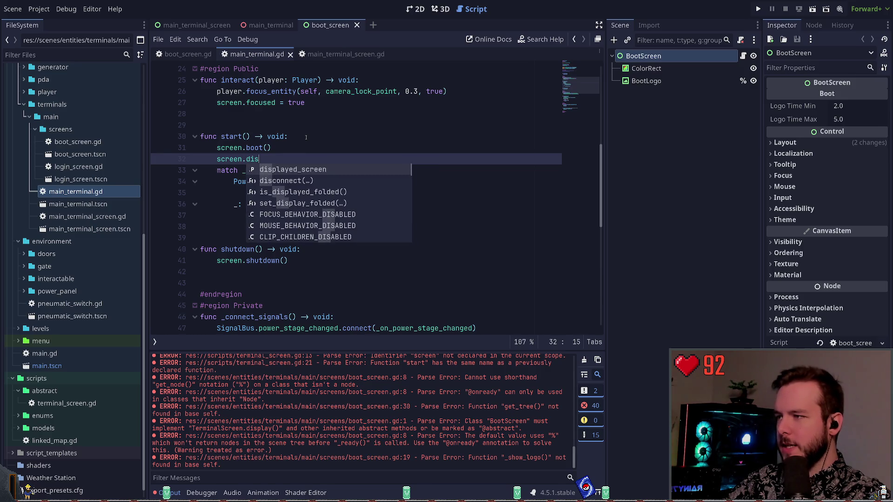
pyautogui.write('lay')
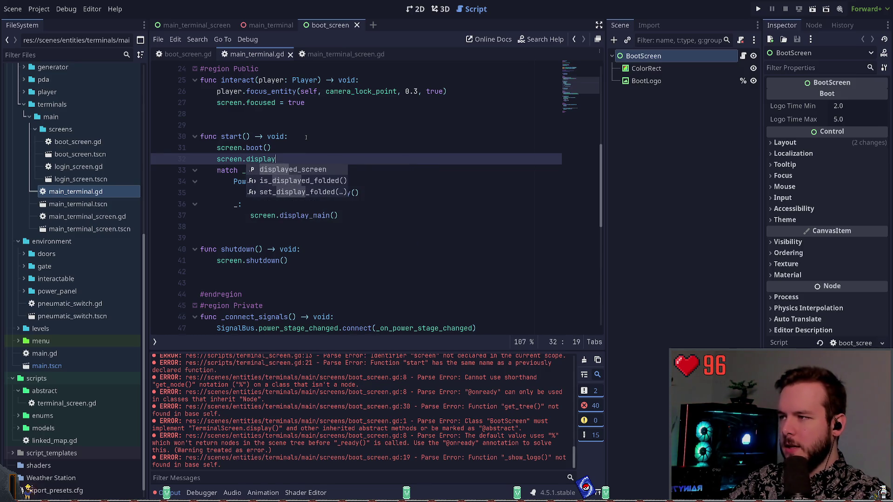
pyautogui.press('BackSpace')
pyautogui.press('BackSpace')
pyautogui.press('BackSpace')
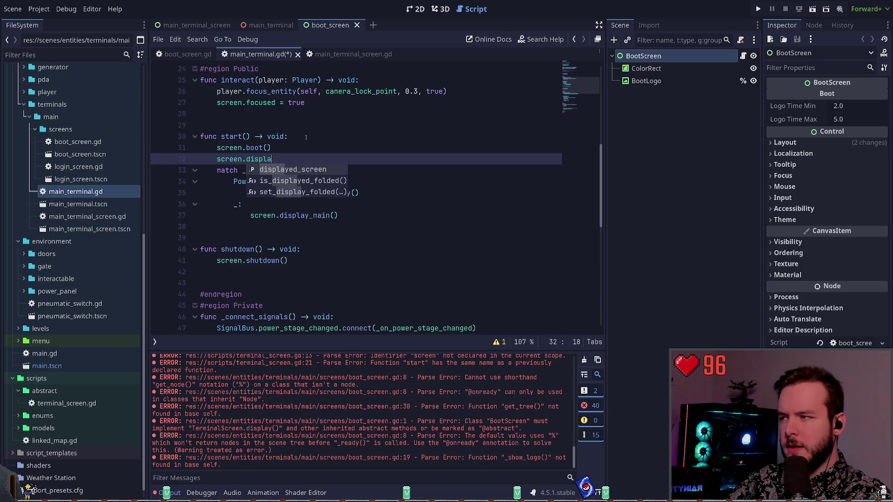
# Step: Select the whole body of start()
pyautogui.scroll(6, 306, 138)
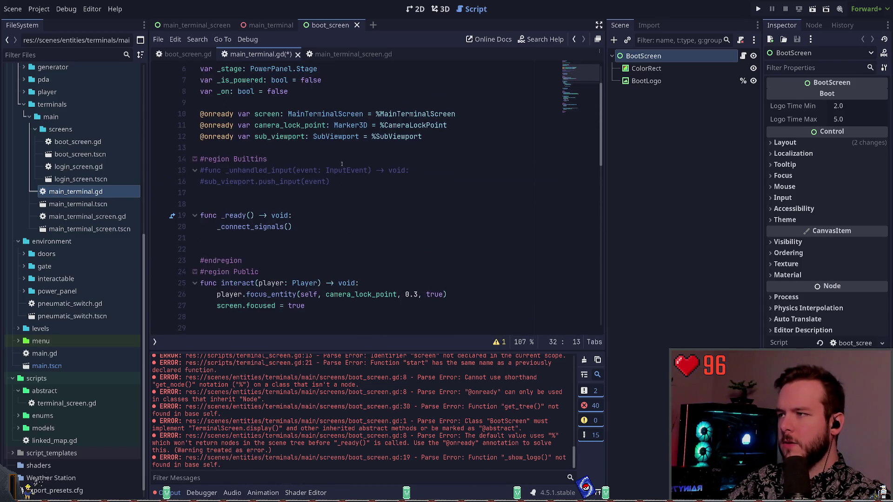
pyautogui.scroll(1, 296, 146)
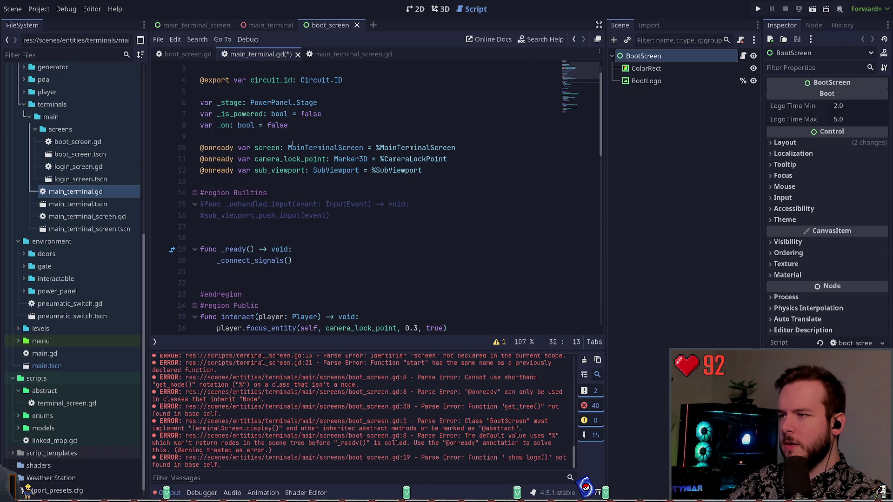
pyautogui.scroll(-4, 294, 143)
pyautogui.scroll(2, 351, 134)
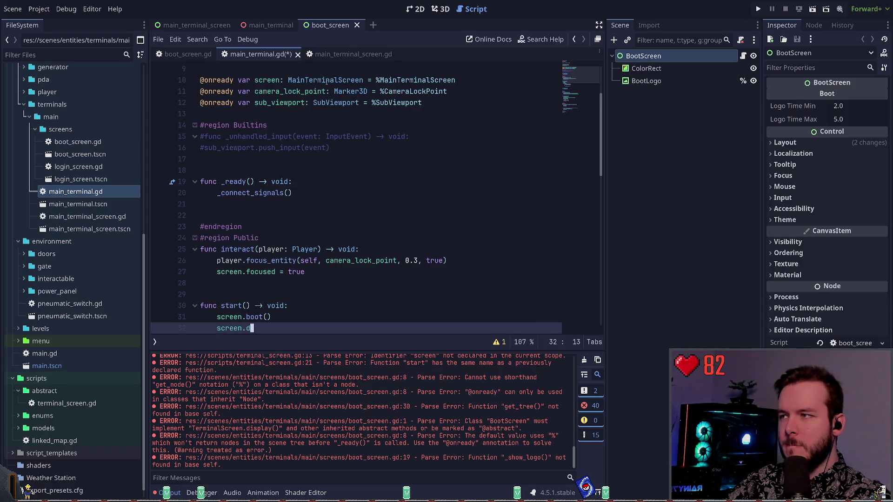
pyautogui.scroll(-5, 324, 203)
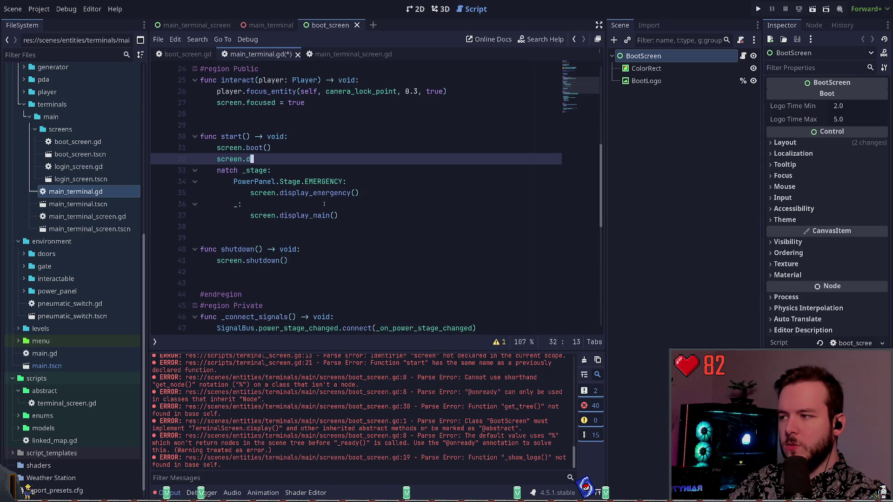
pyautogui.moveTo(354, 216); pyautogui.dragTo(162, 152)
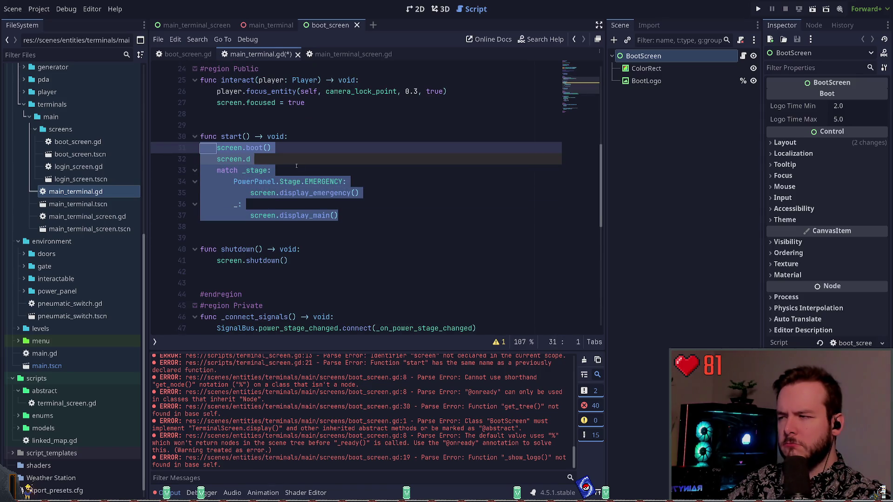
pyautogui.scroll(-4, 318, 156)
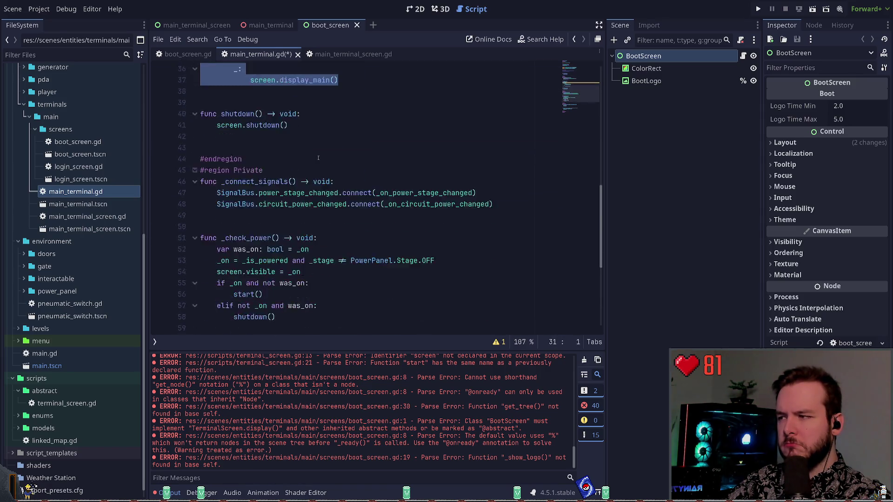
pyautogui.scroll(-1, 318, 158)
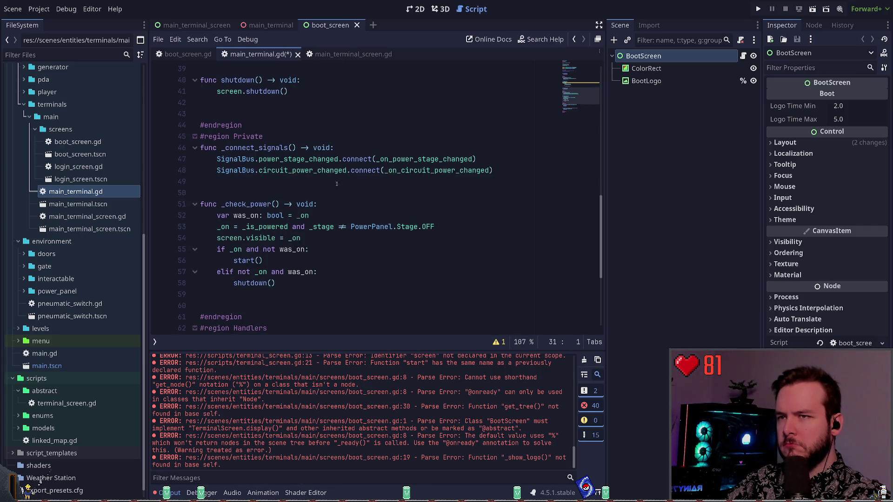
# Step: Replace _check_power's bare start() and shutdown() calls with screen.start() and screen.shutdown(), and save
pyautogui.click(279, 259)
pyautogui.press('BackSpace')
pyautogui.press('BackSpace')
pyautogui.press('BackSpace')
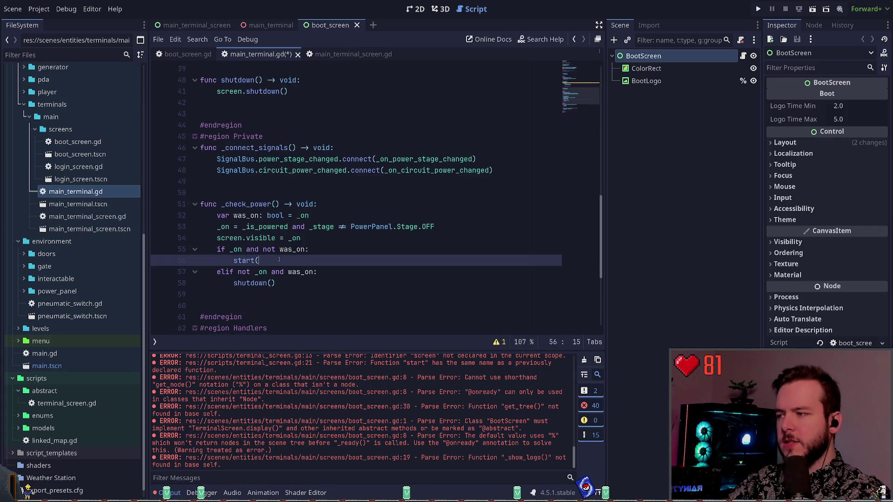
pyautogui.write('creen.start(')
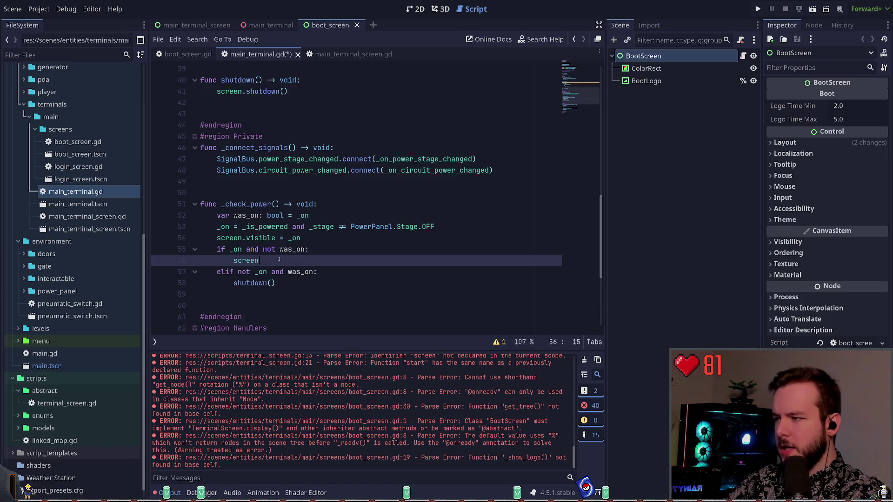
pyautogui.hotkey('ctrl', 'c')
pyautogui.press('Down')
pyautogui.press('Down')
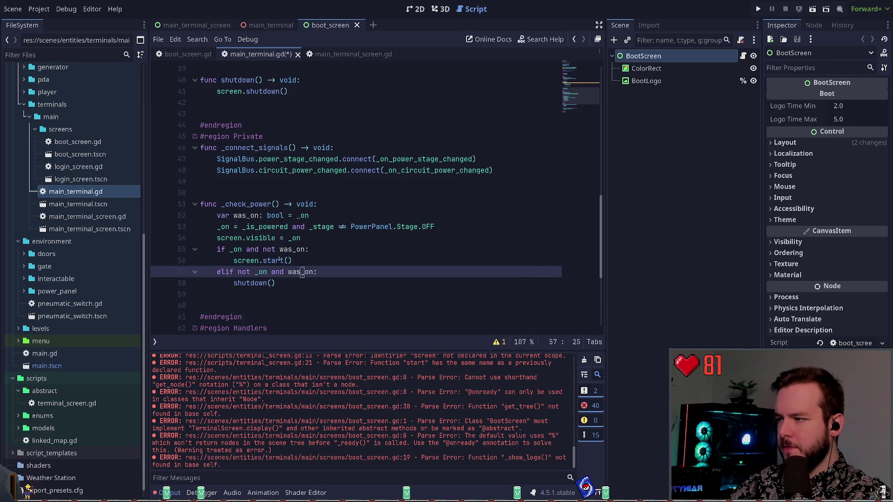
pyautogui.hotkey('ctrl', 'v')
pyautogui.hotkey('ctrl', 'shift', 'k')
pyautogui.hotkey('ctrl', 'BackSpace')
pyautogui.write('shutdown')
pyautogui.hotkey('ctrl', 's')
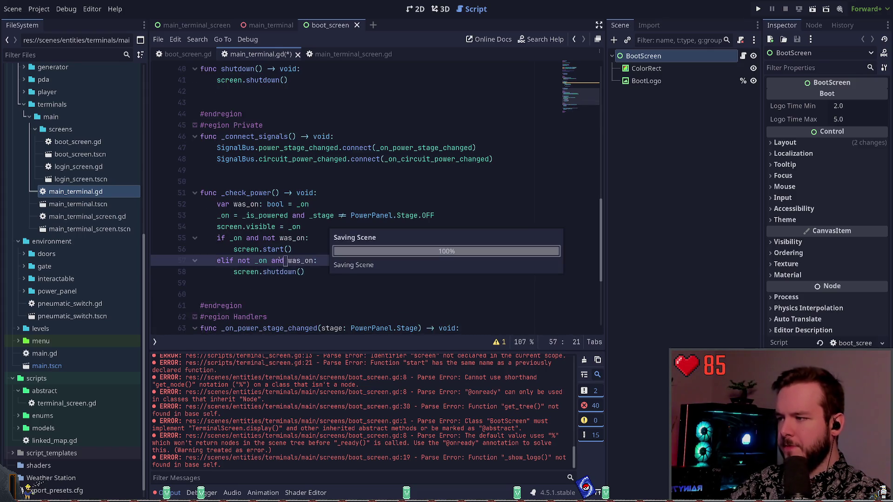
# Step: Delete the screen.visible = _on line and save main_terminal.gd
pyautogui.click(256, 226)
pyautogui.moveTo(301, 226); pyautogui.dragTo(210, 227)
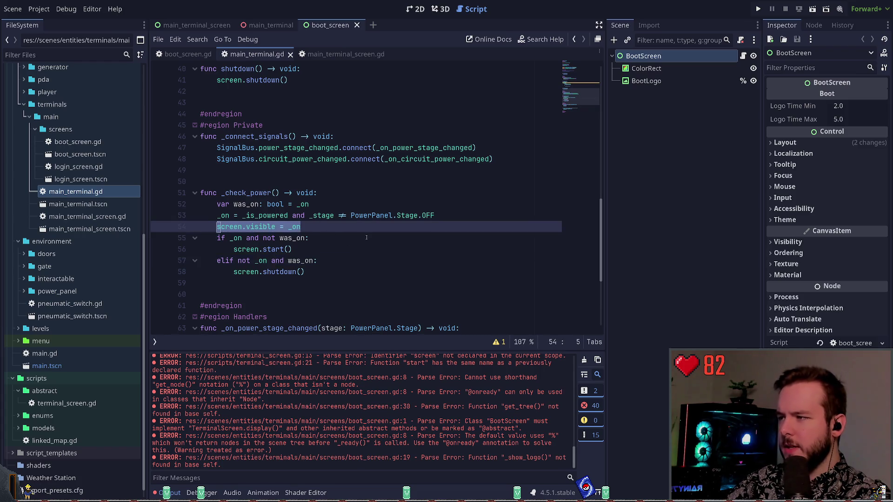
pyautogui.press('BackSpace')
pyautogui.hotkey('ctrl', 's')
pyautogui.press('BackSpace')
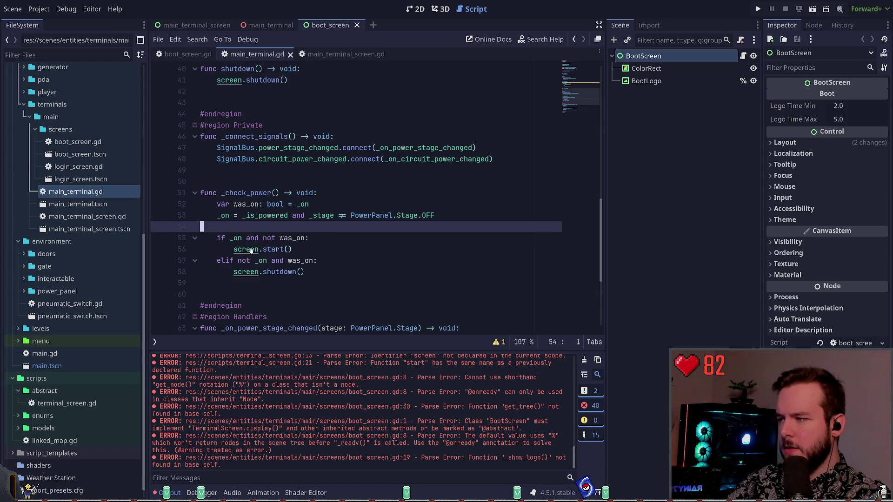
pyautogui.click(346, 54)
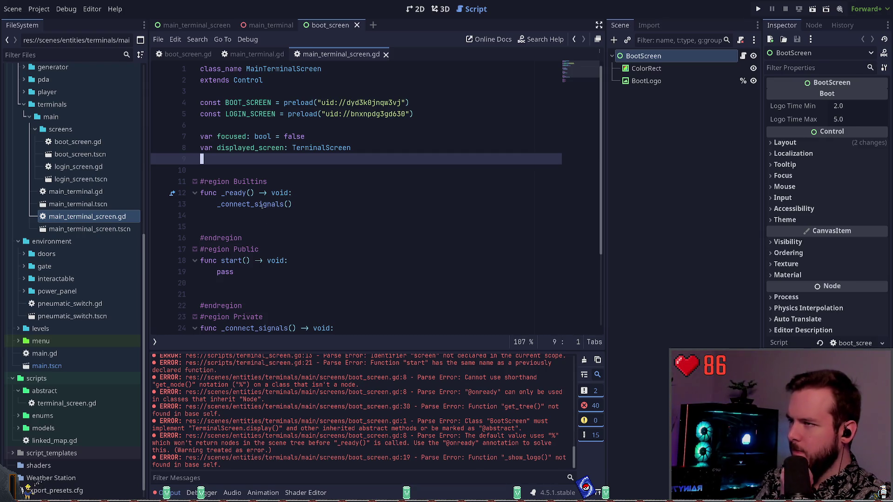
pyautogui.hotkey('ctrl', 'shift', ',')
pyautogui.scroll(-2, 268, 215)
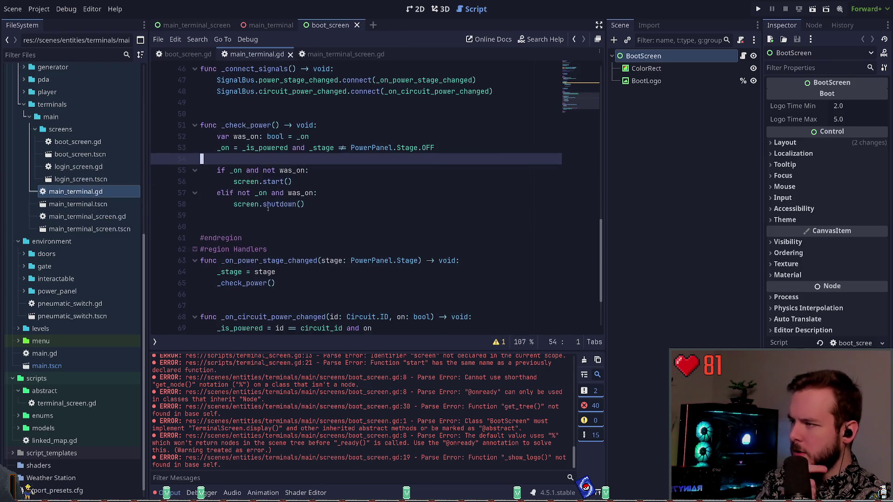
pyautogui.scroll(-2, 268, 206)
pyautogui.scroll(8, 252, 212)
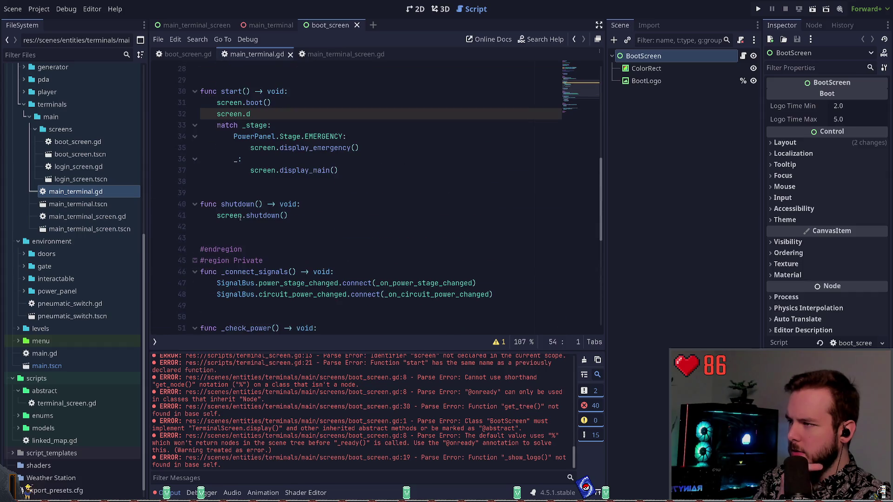
pyautogui.scroll(2, 246, 175)
pyautogui.click(252, 182)
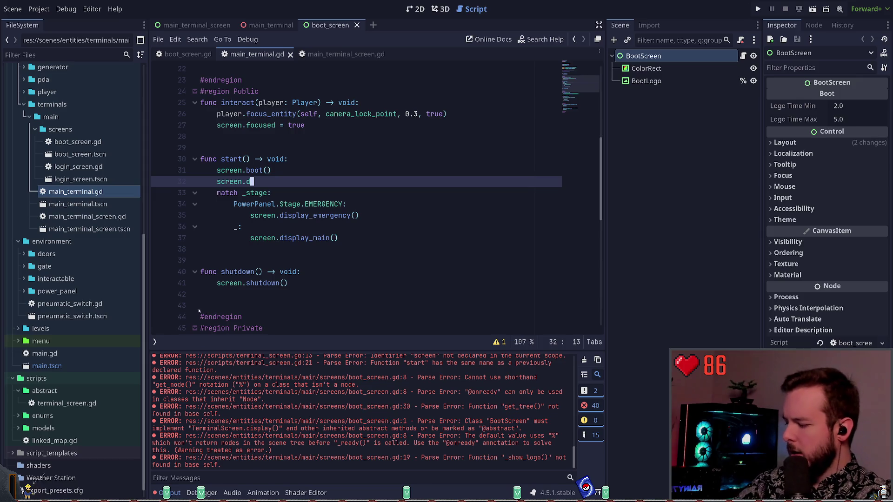
pyautogui.hotkey('alt', 'Tab')
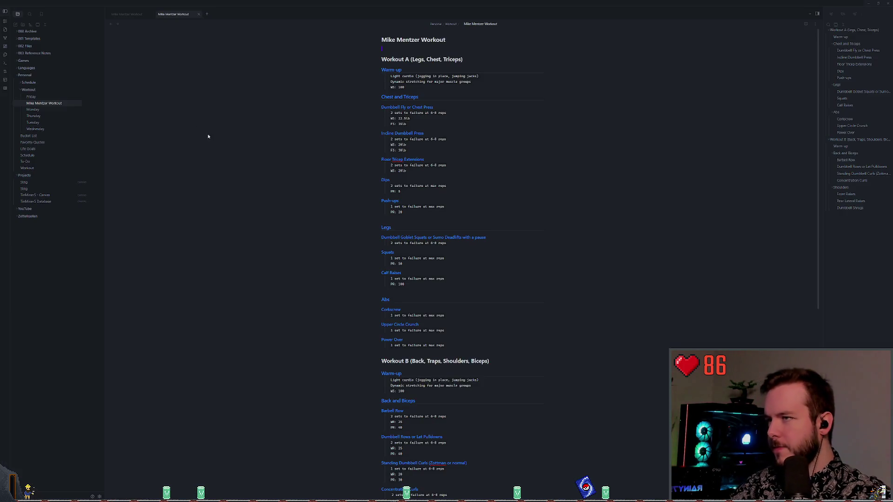
# Step: Show the Weather Station GDD note and drag the divider left to widen the Terminal pane
pyautogui.hotkey('alt', 'Tab')
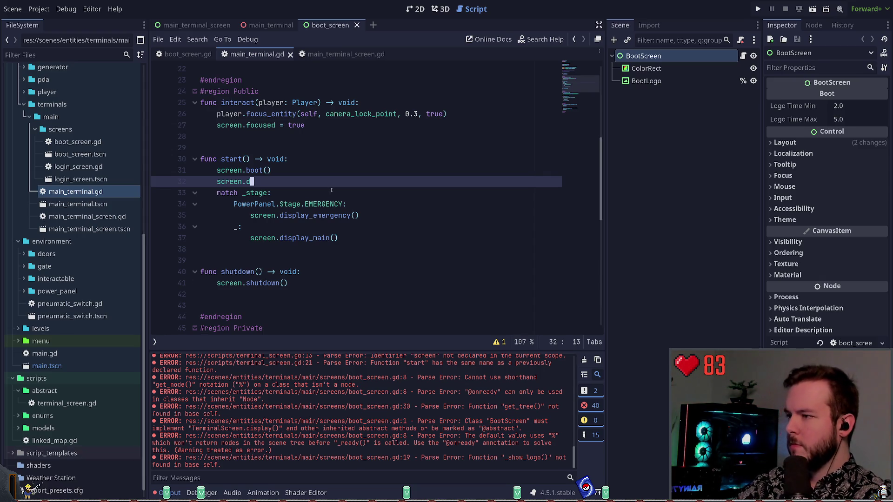
pyautogui.hotkey('alt', 'Tab')
pyautogui.click(313, 172)
pyautogui.moveTo(478, 41); pyautogui.dragTo(426, 41)
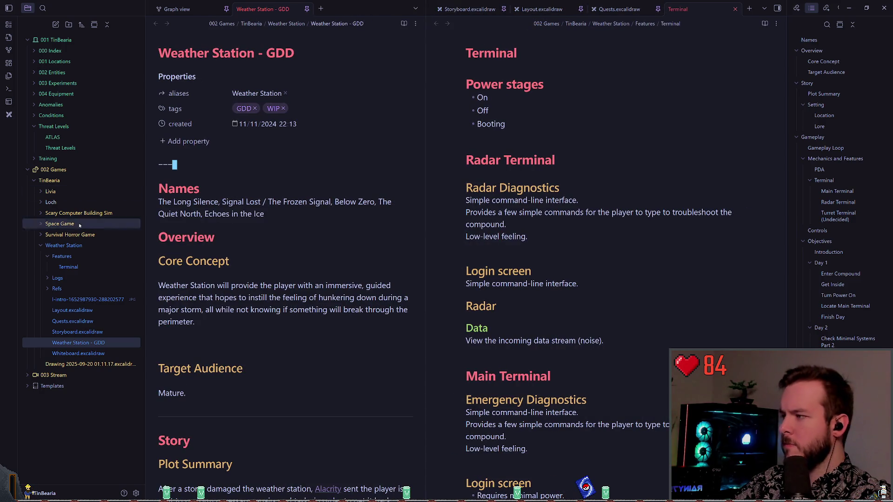
# Step: Create a new Excalidraw drawing from the Terminal note's file options
pyautogui.click(68, 267)
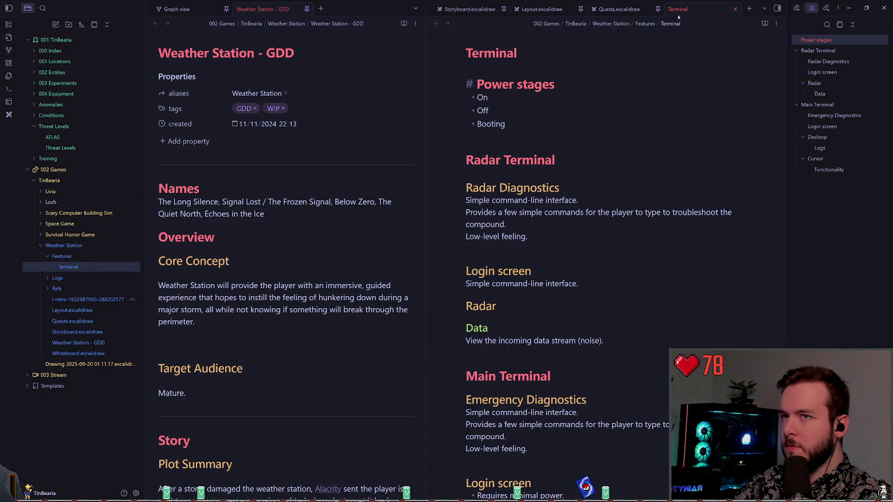
pyautogui.hotkey('shift', 'Right')
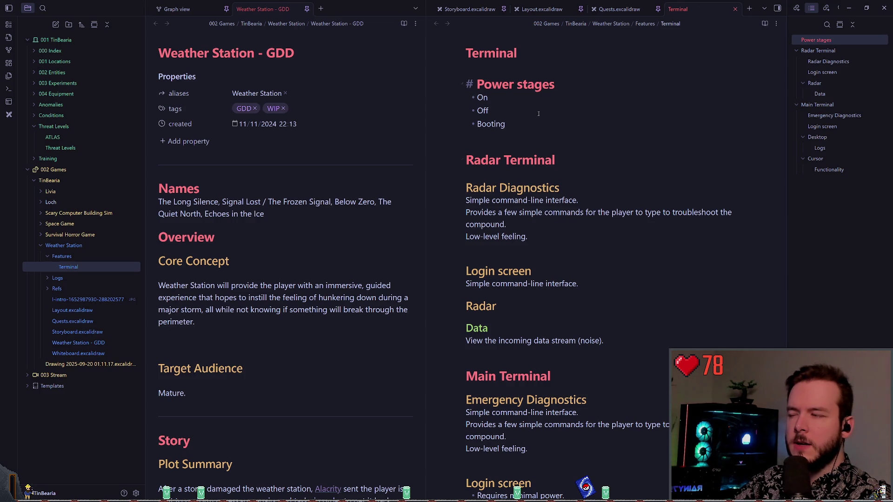
pyautogui.rightClick(88, 269)
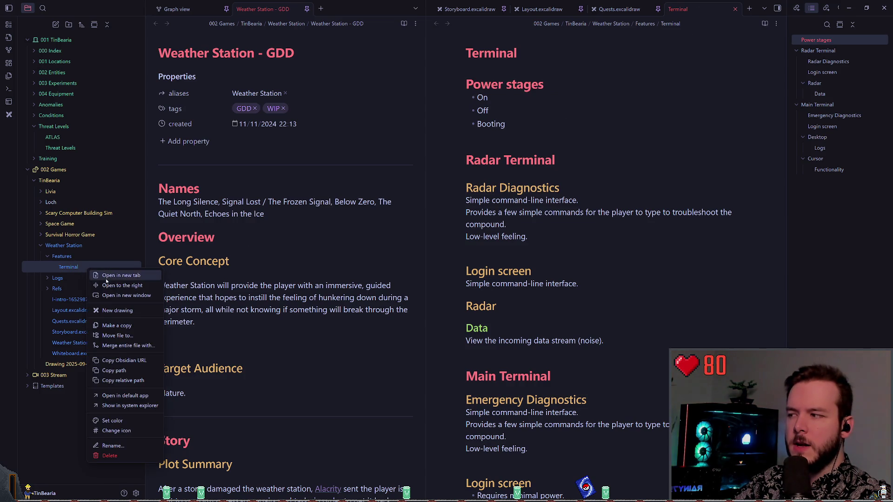
pyautogui.click(118, 311)
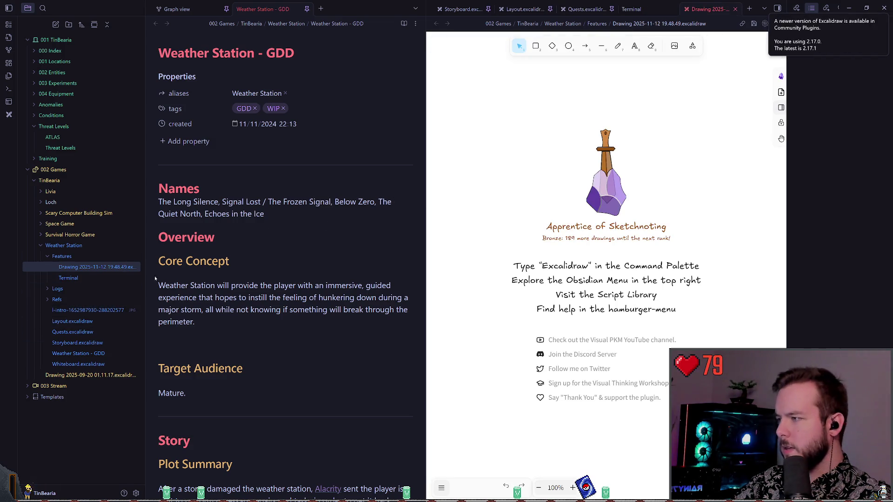
# Step: Delete the unwanted new drawing and open Quests.excalidraw beside the GDD note
pyautogui.click(118, 256)
pyautogui.click(114, 257)
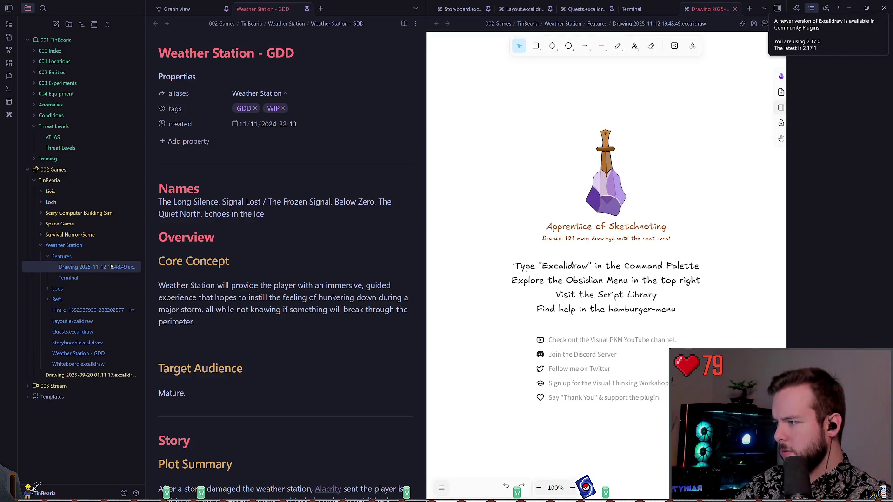
pyautogui.press('Delete')
pyautogui.press('Return')
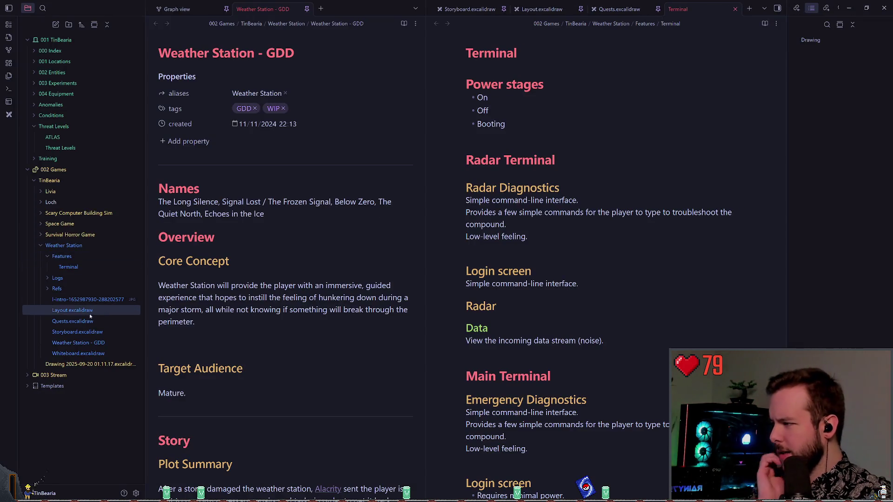
pyautogui.click(82, 322)
pyautogui.rightClick(83, 322)
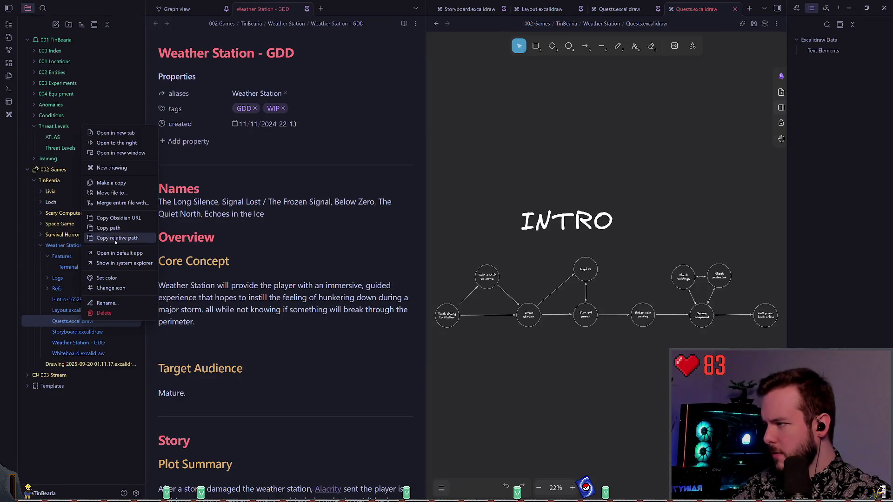
# Step: Duplicate Quests.excalidraw and move the copy into the Features folder
pyautogui.click(111, 183)
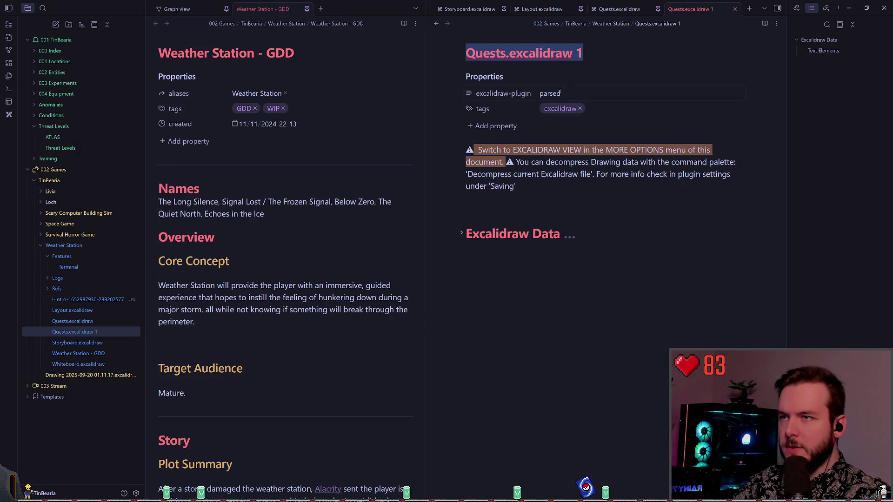
pyautogui.moveTo(94, 333); pyautogui.dragTo(80, 269)
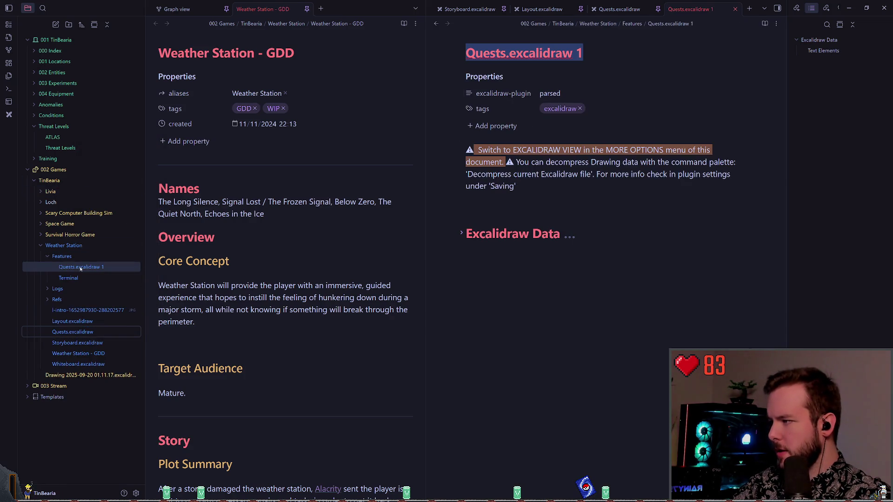
pyautogui.rightClick(87, 266)
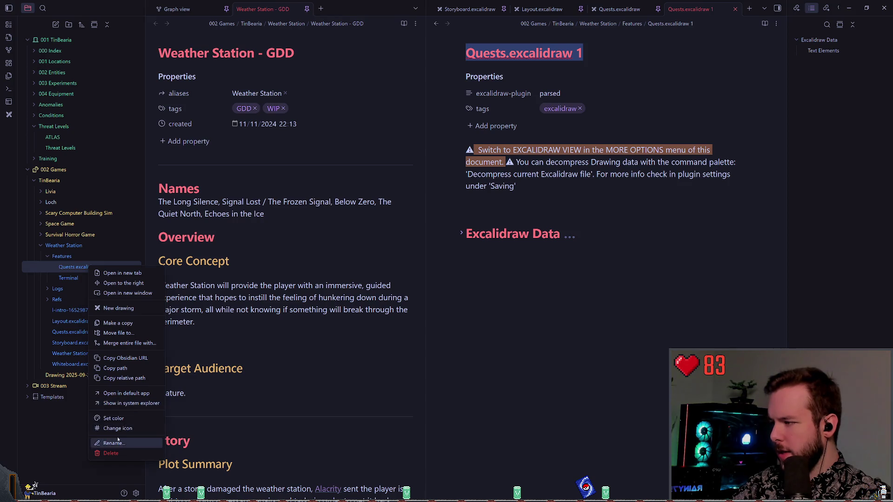
pyautogui.click(113, 272)
pyautogui.rightClick(113, 269)
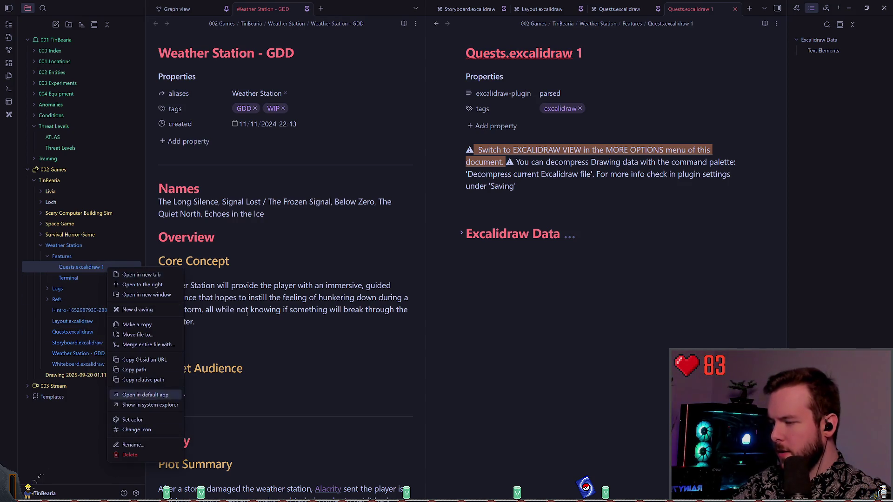
# Step: Rename the copied drawing to Terminal.excalidraw
pyautogui.click(603, 57)
pyautogui.press('BackSpace')
pyautogui.press('BackSpace')
pyautogui.press('Home')
pyautogui.press('Delete')
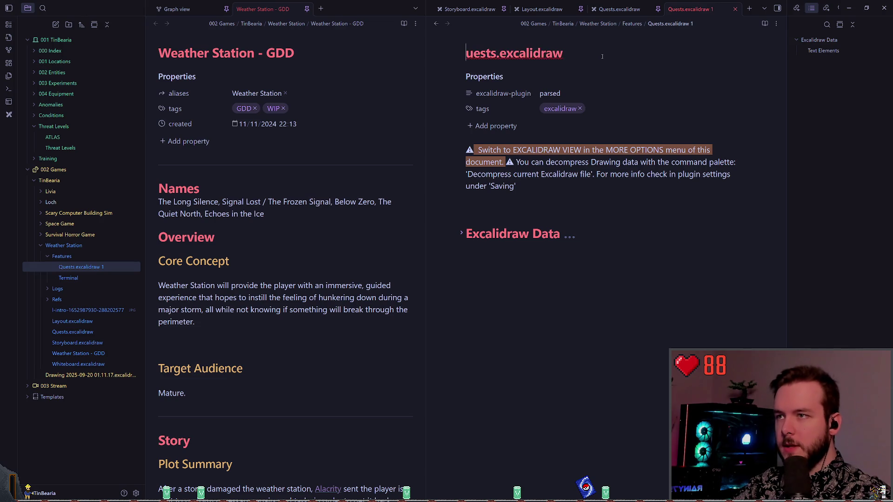
pyautogui.press('Delete')
pyautogui.press('Delete')
pyautogui.press('Delete')
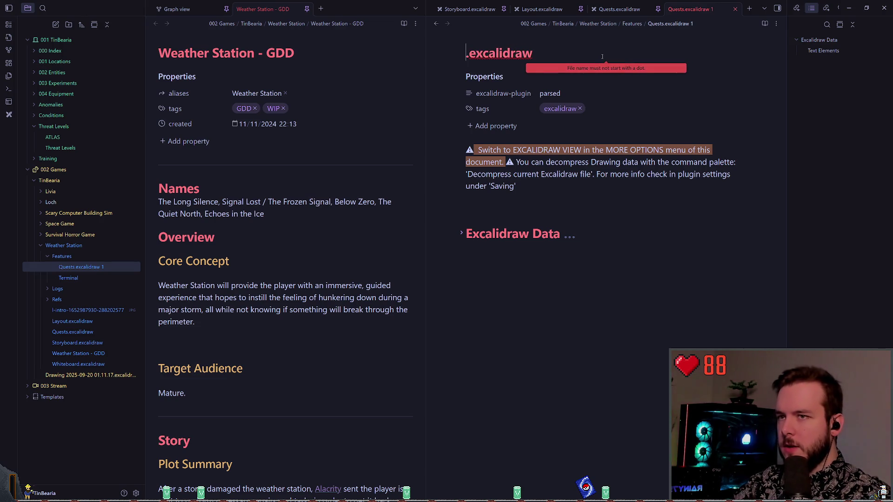
pyautogui.write('Terminal')
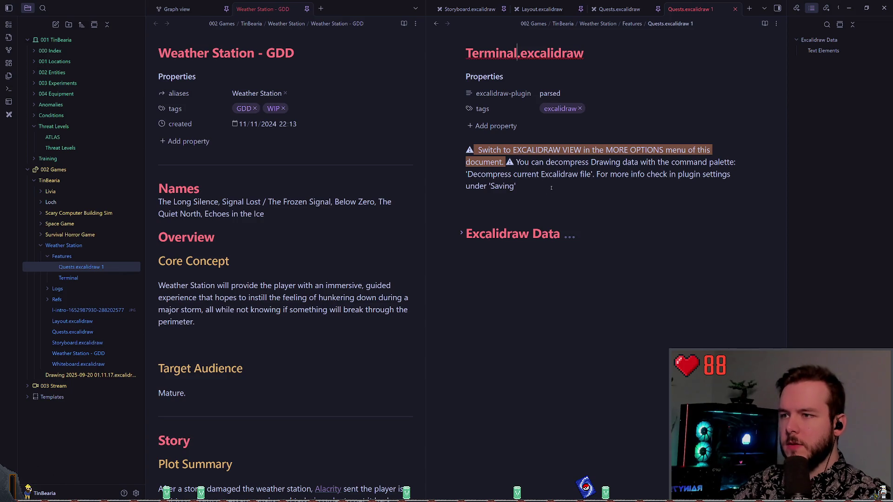
pyautogui.click(542, 200)
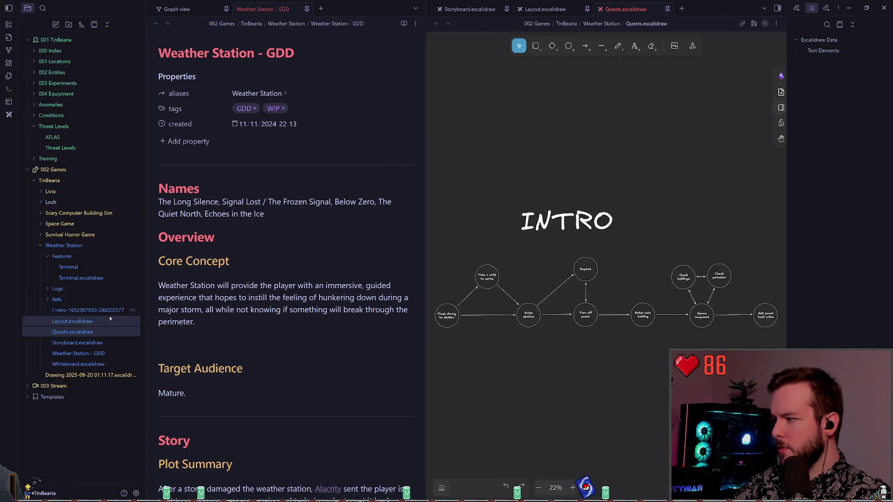
# Step: Open Terminal.excalidraw as a canvas and widen its pane over the GDD note
pyautogui.click(81, 277)
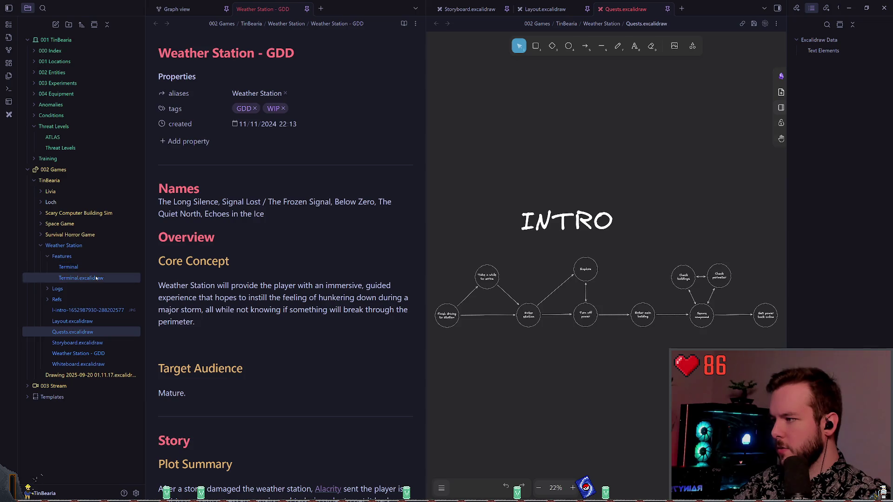
pyautogui.rightClick(711, 11)
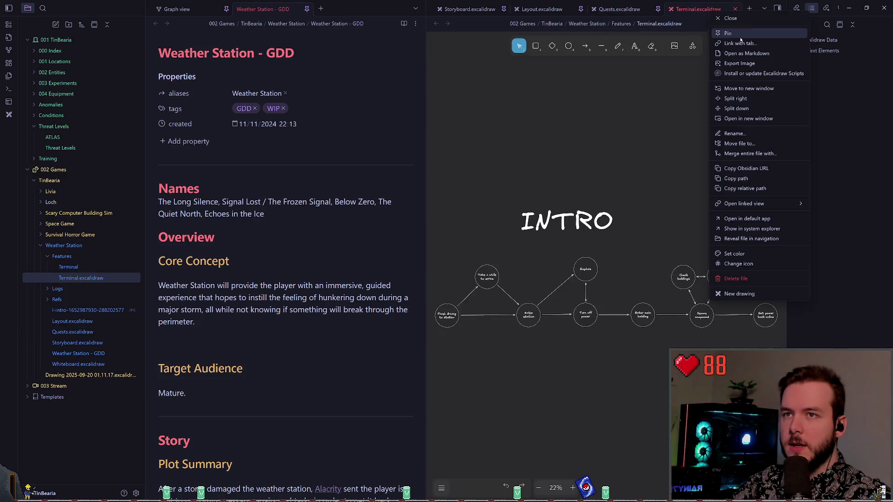
pyautogui.click(641, 183)
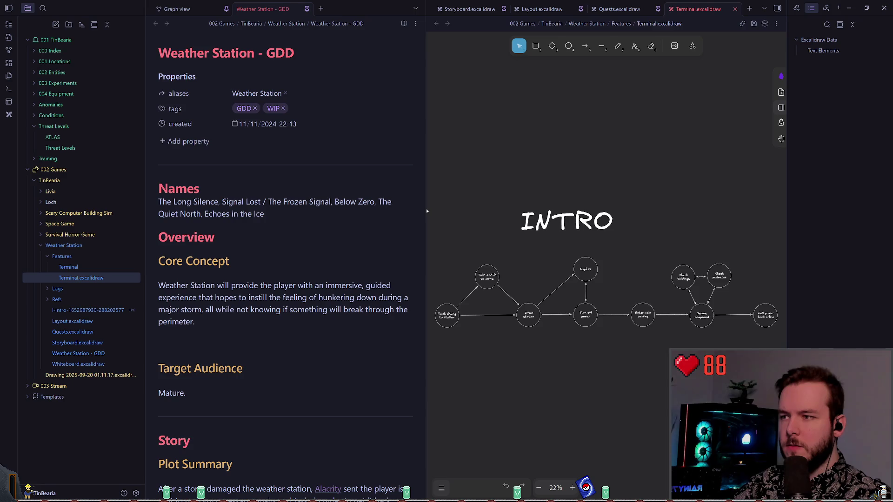
pyautogui.moveTo(426, 211); pyautogui.dragTo(246, 211)
# Step: Delete the INTRO title and all the old diagram elements from the canvas
pyautogui.hotkey('ctrl', 'a')
pyautogui.click(572, 225)
pyautogui.click(459, 208)
pyautogui.press('Delete')
pyautogui.hotkey('ctrl', 'a')
pyautogui.press('Delete')
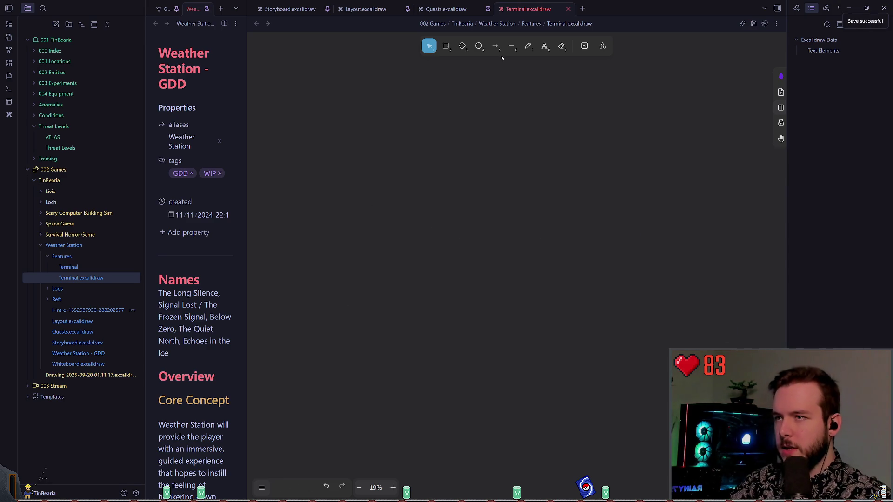
# Step: Test the rectangle and freehand tools on the empty canvas, removing each test shape
pyautogui.click(446, 46)
pyautogui.moveTo(337, 139); pyautogui.dragTo(426, 240)
pyautogui.press('Delete')
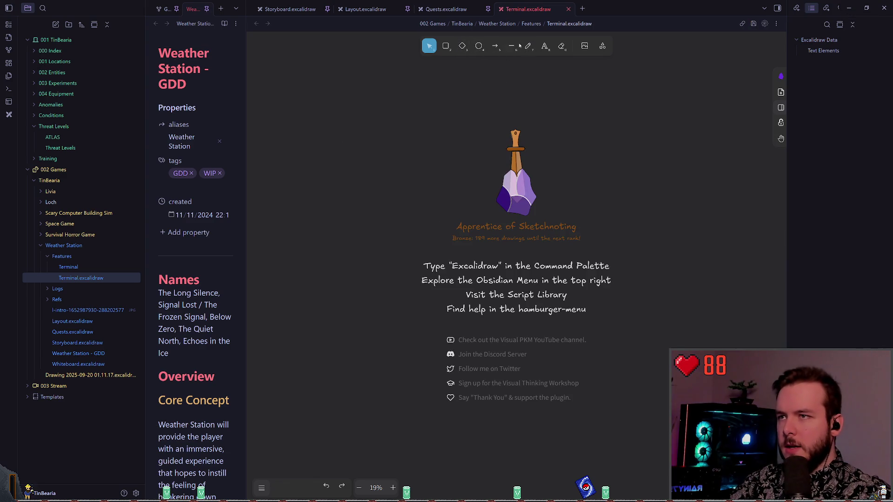
pyautogui.click(545, 46)
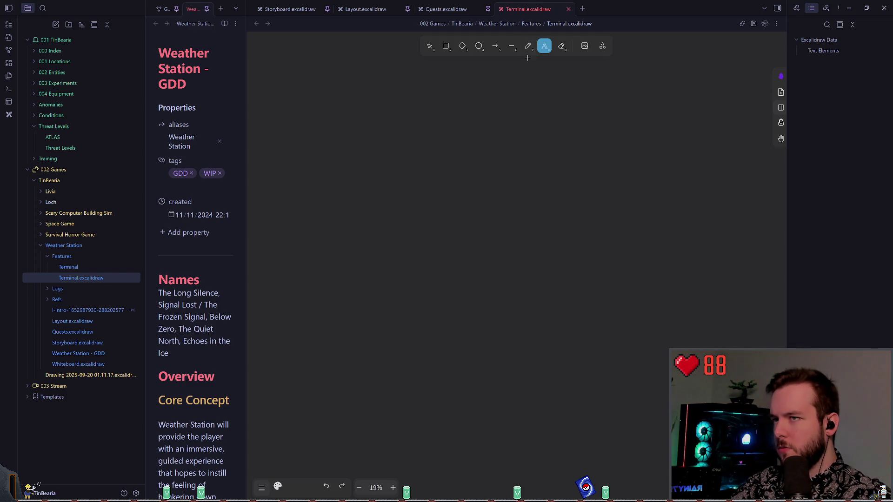
pyautogui.click(528, 46)
pyautogui.moveTo(401, 131); pyautogui.dragTo(385, 189)
pyautogui.hotkey('ctrl', 'z')
pyautogui.click(277, 485)
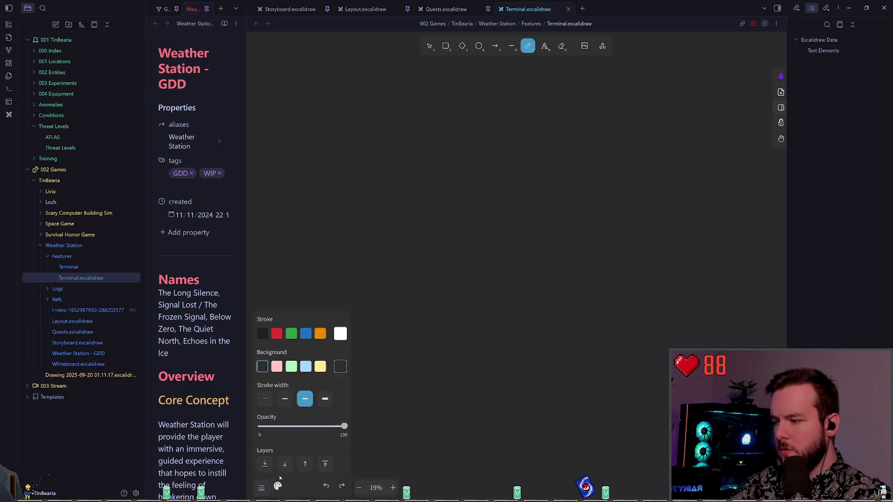
pyautogui.click(445, 215)
pyautogui.moveTo(463, 175)
pyautogui.mouseDown()
pyautogui.moveTo(551, 195)
pyautogui.moveTo(489, 160)
pyautogui.mouseUp()
pyautogui.hotkey('ctrl', 'z')
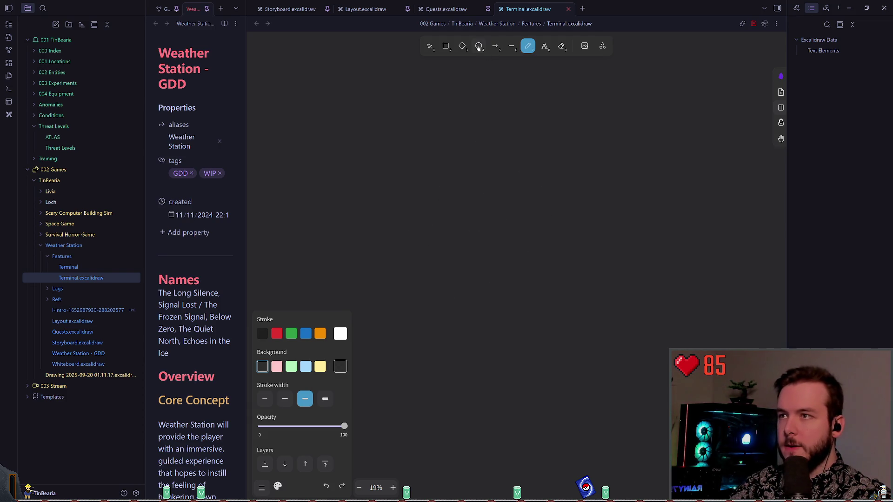
# Step: Draw a large circle with the thickest outline, then shrink it and shift it down-right
pyautogui.click(479, 47)
pyautogui.moveTo(379, 161)
pyautogui.mouseDown()
pyautogui.moveTo(463, 247)
pyautogui.moveTo(465, 233)
pyautogui.moveTo(442, 238)
pyautogui.mouseUp()
pyautogui.click(325, 303)
pyautogui.scroll(3, 423, 227)
pyautogui.keyDown('ctrl'); pyautogui.scroll(5, 406, 310); pyautogui.keyUp('ctrl')
pyautogui.scroll(-2, 428, 267)
pyautogui.moveTo(566, 345); pyautogui.dragTo(463, 235)
pyautogui.moveTo(410, 203); pyautogui.dragTo(437, 249)
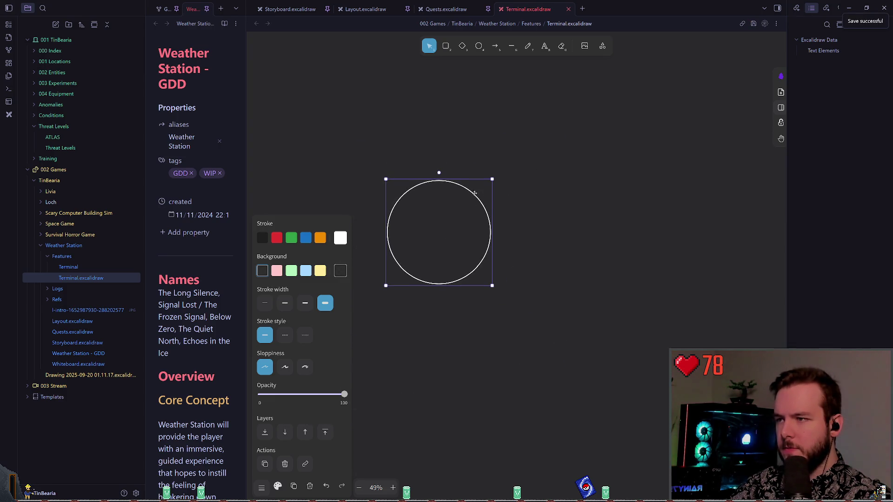
pyautogui.click(454, 223)
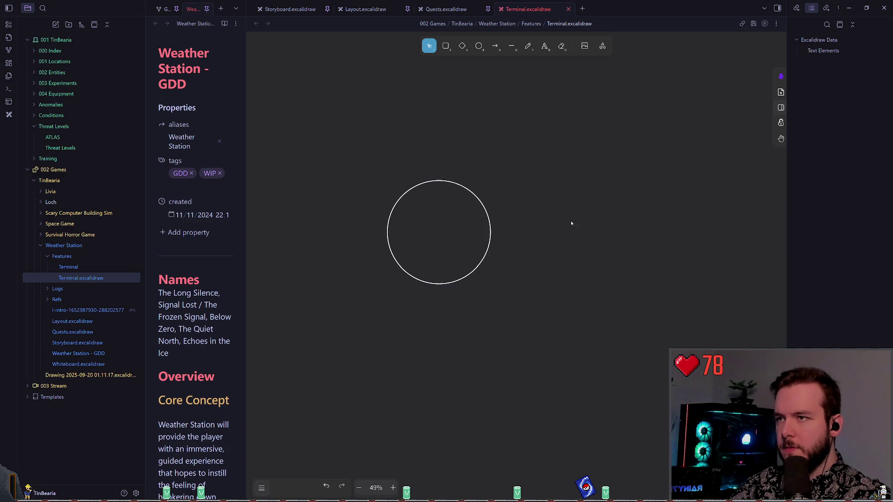
# Step: Label the circle 'Terminal' and enlarge the text to fill the circle
pyautogui.press('t')
pyautogui.click(468, 183)
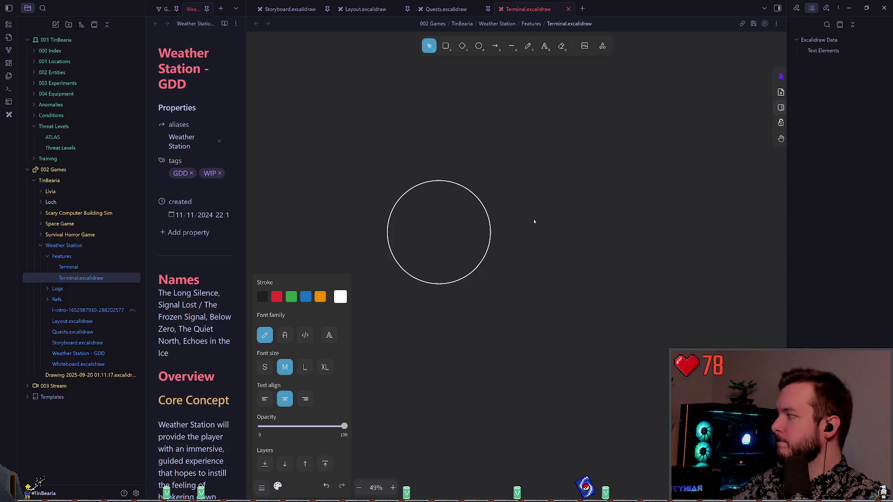
pyautogui.write('s')
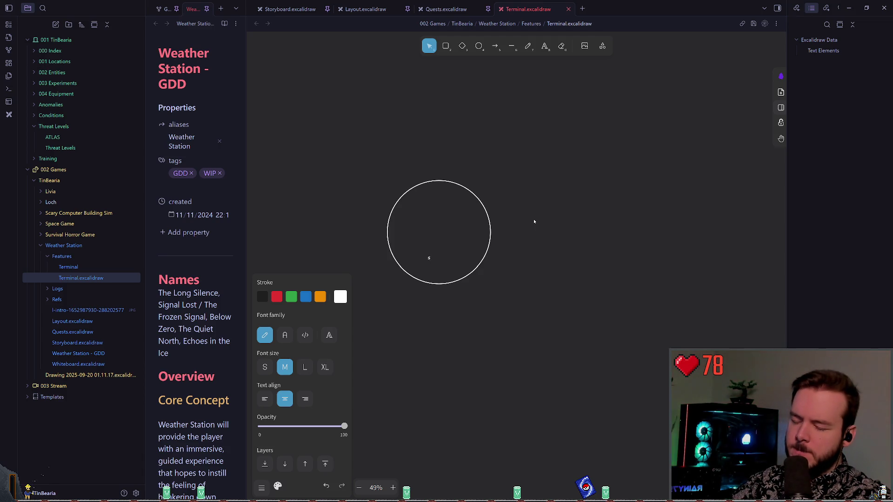
pyautogui.press('BackSpace')
pyautogui.press('BackSpace')
pyautogui.press('BackSpace')
pyautogui.write('A')
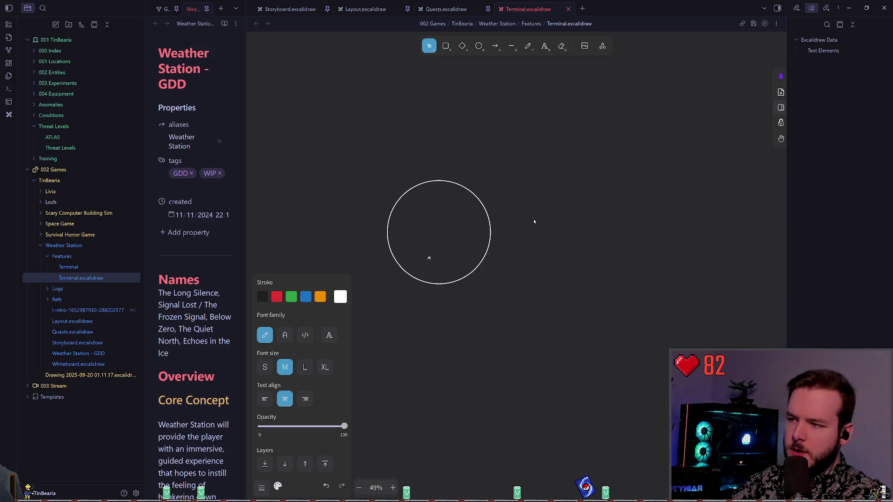
pyautogui.write('Terminal')
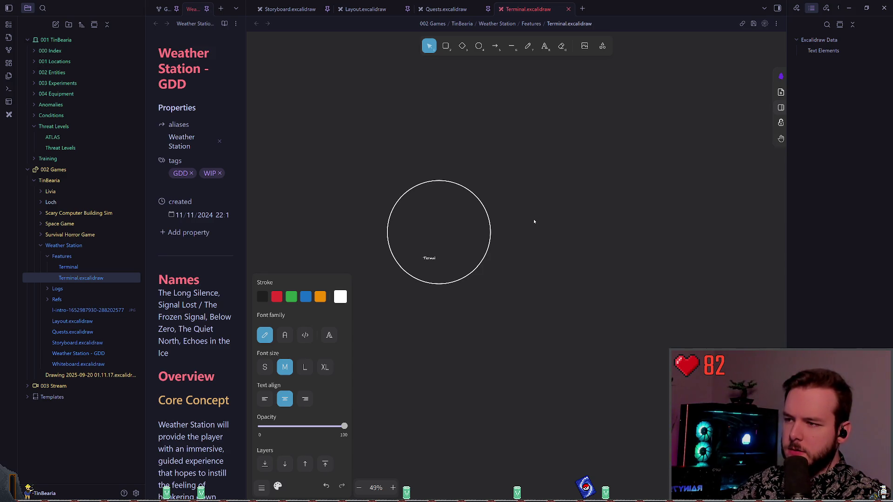
pyautogui.press('BackSpace')
pyautogui.press('BackSpace')
pyautogui.write('al')
pyautogui.click(426, 255)
pyautogui.moveTo(438, 254)
pyautogui.mouseDown()
pyautogui.moveTo(541, 219)
pyautogui.moveTo(520, 231)
pyautogui.mouseUp()
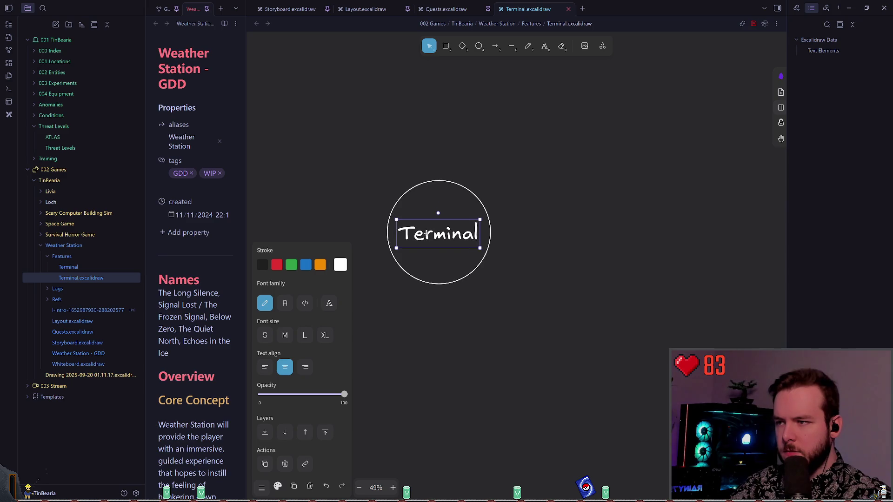
pyautogui.click(604, 259)
# Step: Place a copy of the labelled Terminal circle to its right
pyautogui.scroll(-2, 526, 250)
pyautogui.scroll(-1, 519, 252)
pyautogui.hscroll(1, 519, 251)
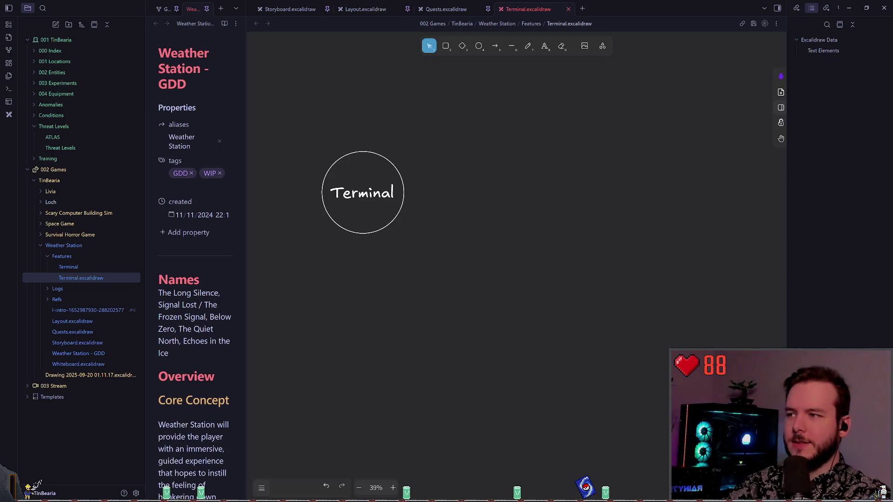
pyautogui.hscroll(-1, 516, 167)
pyautogui.scroll(1, 469, 169)
pyautogui.hscroll(-1, 469, 170)
pyautogui.moveTo(297, 98); pyautogui.dragTo(462, 260)
pyautogui.moveTo(392, 204)
pyautogui.keyDown('alt'); pyautogui.mouseDown()
pyautogui.moveTo(520, 235)
pyautogui.moveTo(520, 201)
pyautogui.moveTo(519, 212)
pyautogui.moveTo(518, 205)
pyautogui.moveTo(567, 208)
pyautogui.mouseUp(); pyautogui.keyUp('alt')
# Step: Change the copied circle's label from Terminal to 'Screen'
pyautogui.scroll(2, 666, 212)
pyautogui.hscroll(2, 667, 212)
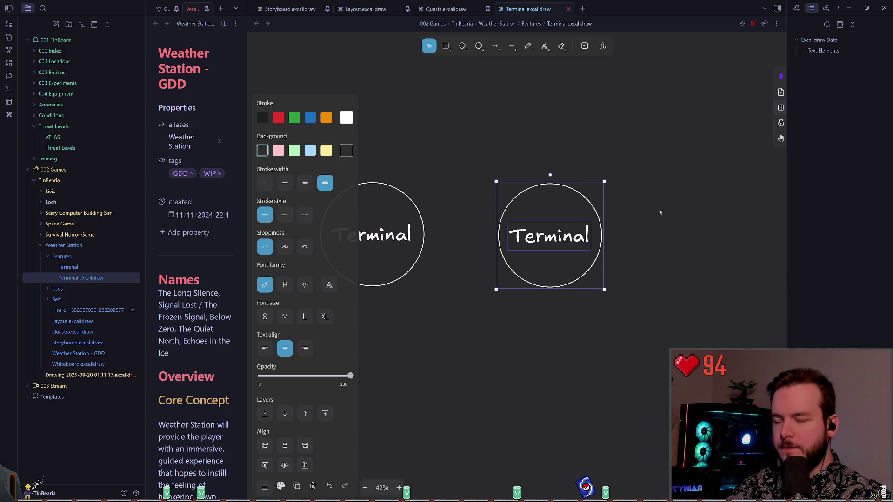
pyautogui.click(554, 221)
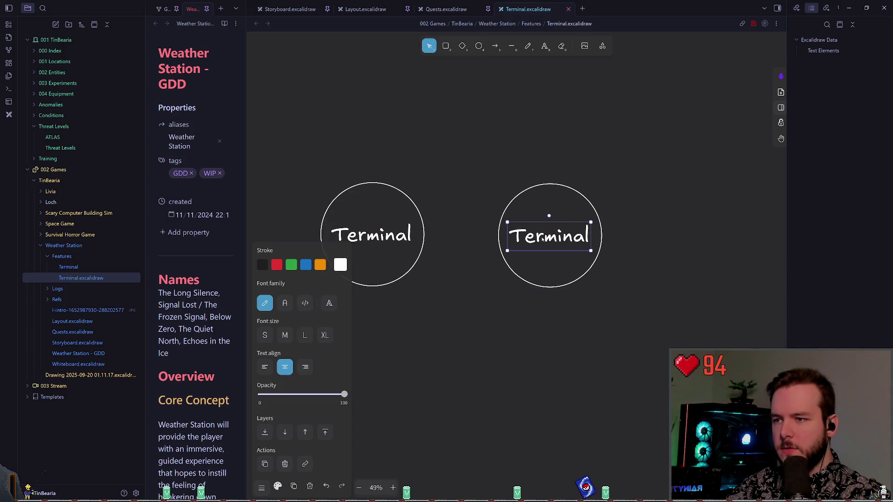
pyautogui.doubleClick(543, 237)
pyautogui.write('Scree')
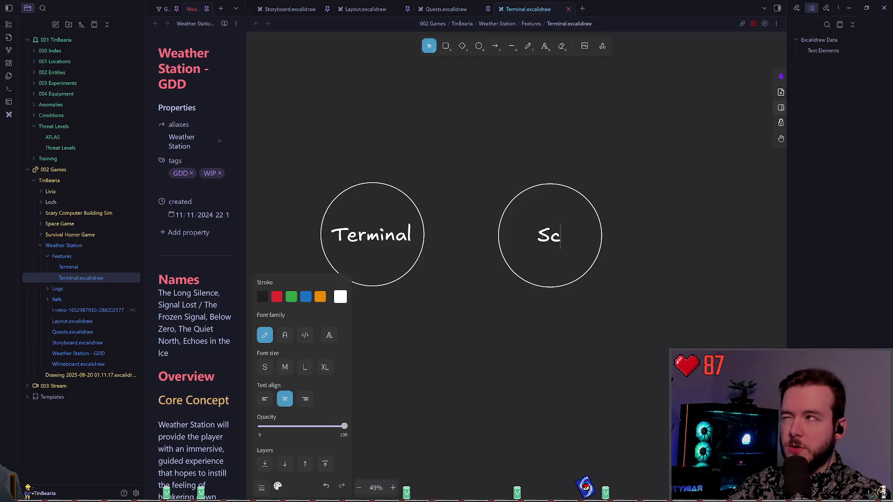
pyautogui.press('BackSpace')
pyautogui.press('BackSpace')
pyautogui.press('BackSpace')
pyautogui.press('BackSpace')
pyautogui.press('BackSpace')
pyautogui.write('M')
pyautogui.press('BackSpace')
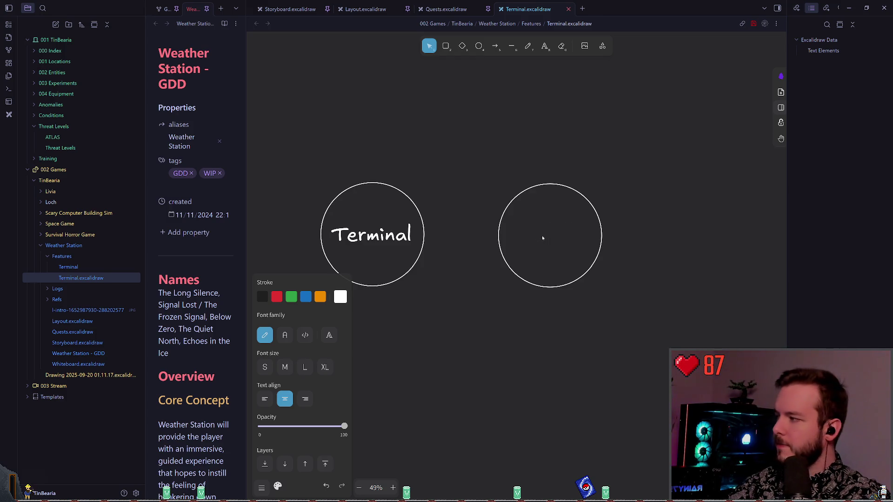
pyautogui.write('Screen')
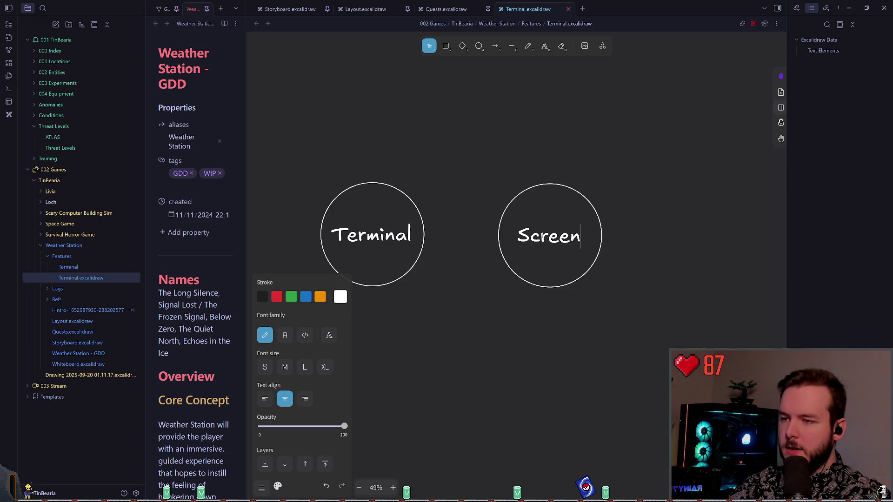
pyautogui.click(617, 225)
pyautogui.click(576, 246)
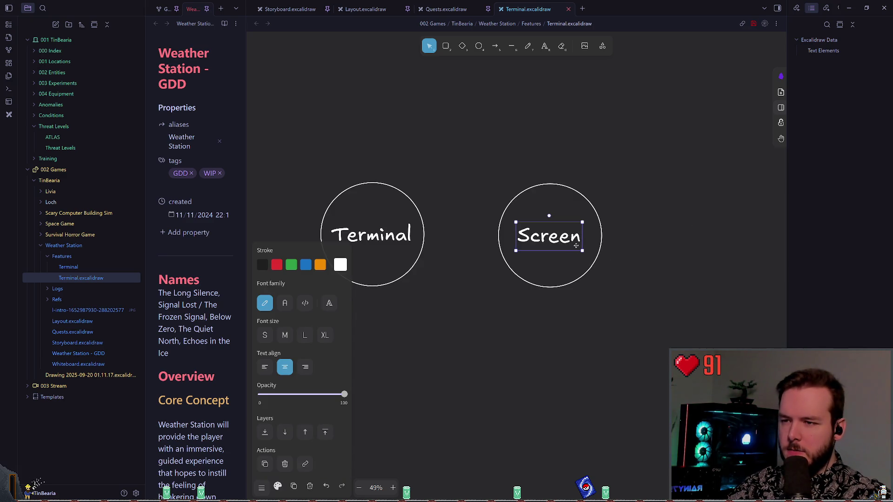
pyautogui.moveTo(476, 334); pyautogui.dragTo(691, 119)
pyautogui.click(651, 200)
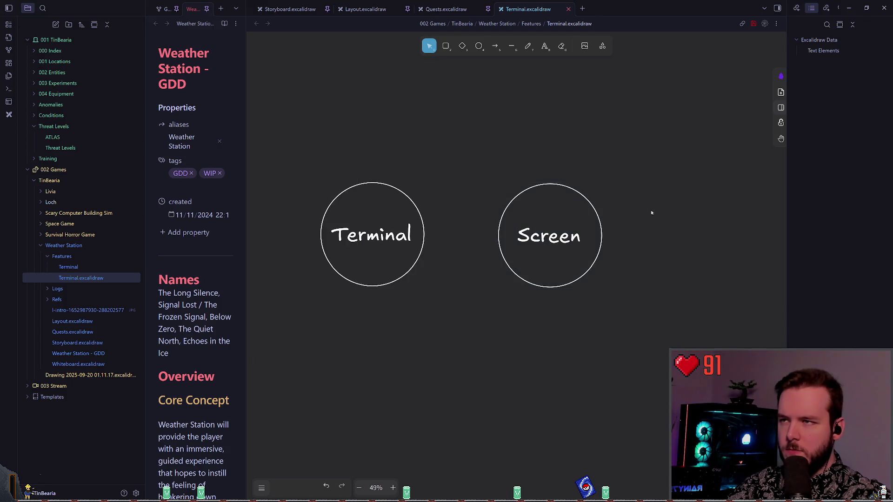
pyautogui.scroll(2, 650, 200)
pyautogui.hscroll(3, 650, 200)
pyautogui.scroll(-1, 574, 274)
pyautogui.click(495, 46)
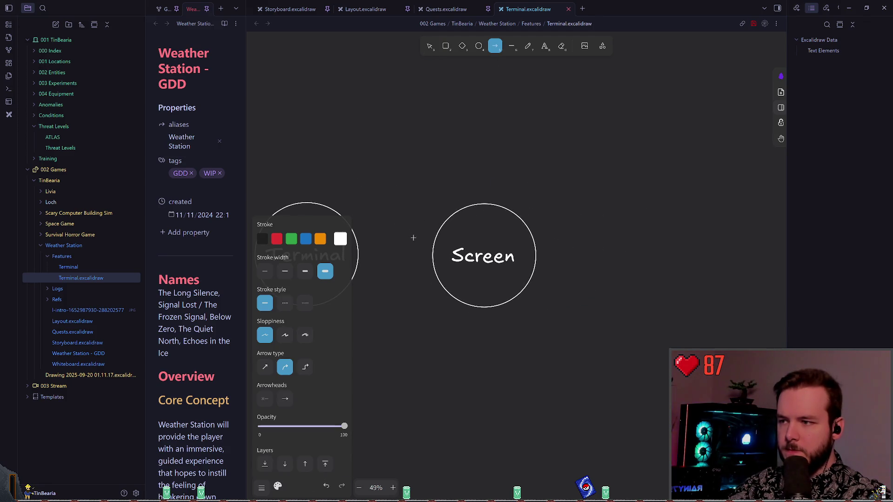
# Step: Draw an arrow from the Terminal circle to the Screen circle
pyautogui.scroll(-1, 415, 241)
pyautogui.hscroll(-1, 415, 241)
pyautogui.moveTo(396, 233); pyautogui.dragTo(464, 233)
pyautogui.click(572, 173)
pyautogui.click(439, 231)
pyautogui.click(449, 194)
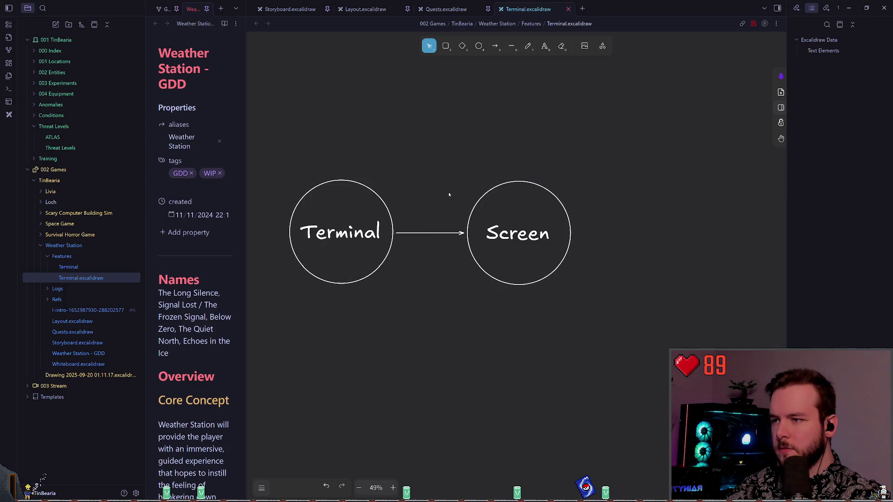
# Step: Place a third circle, also labelled Screen, further to the right
pyautogui.hscroll(2, 501, 166)
pyautogui.moveTo(638, 194)
pyautogui.mouseDown()
pyautogui.moveTo(372, 322)
pyautogui.moveTo(584, 175)
pyautogui.mouseUp()
pyautogui.moveTo(441, 252)
pyautogui.mouseDown()
pyautogui.moveTo(594, 259)
pyautogui.moveTo(595, 148)
pyautogui.mouseUp()
pyautogui.click(608, 235)
pyautogui.hscroll(2, 568, 122)
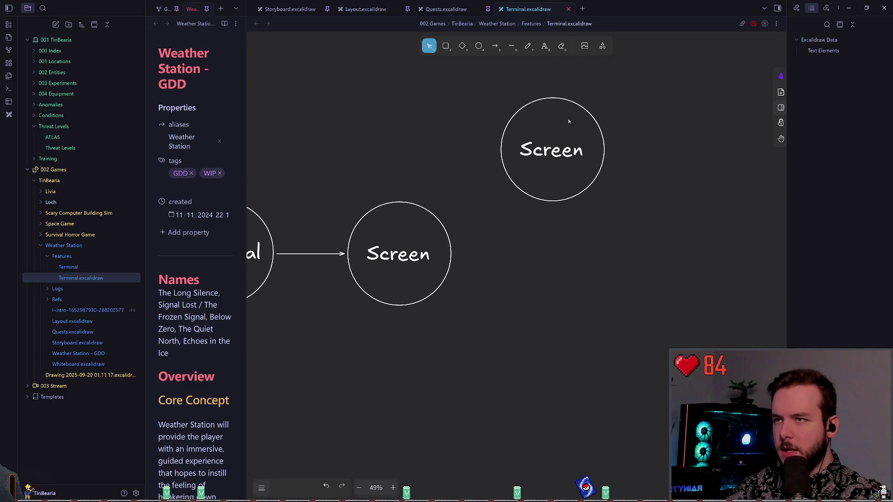
# Step: Start a text label above the Terminal circle, discarding the half-typed text
pyautogui.click(528, 46)
pyautogui.hscroll(-2, 475, 205)
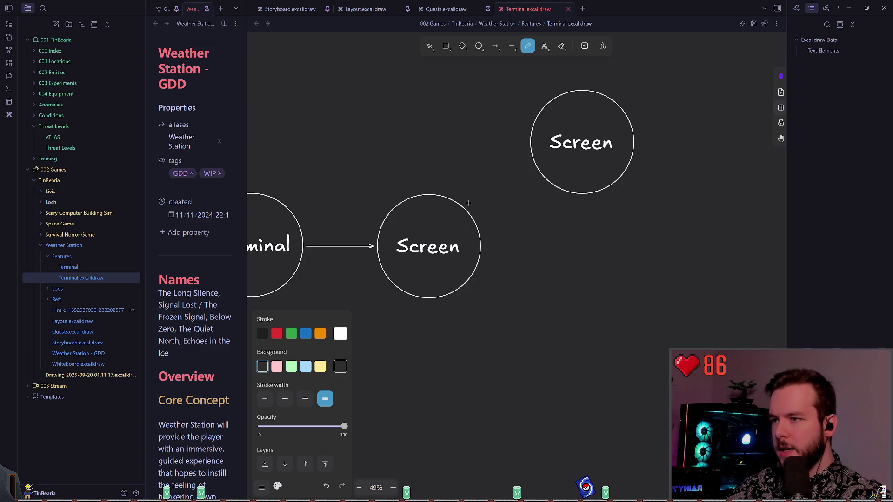
pyautogui.hscroll(-5, 493, 116)
pyautogui.click(429, 45)
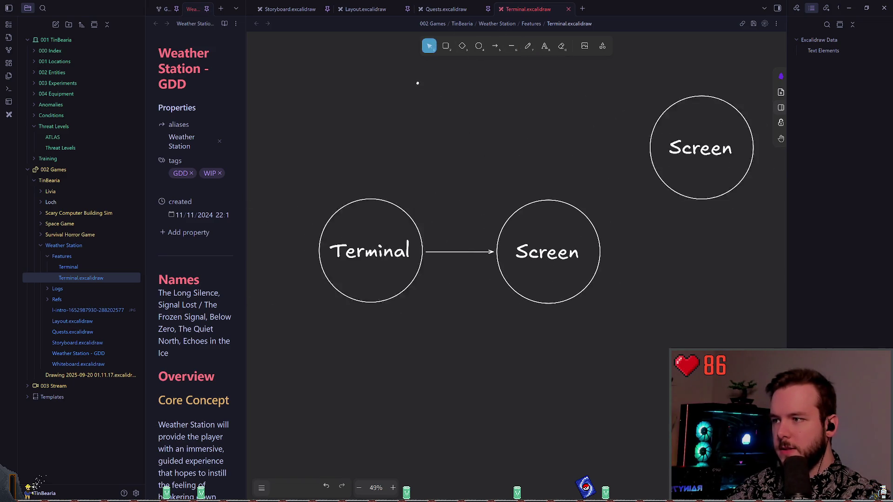
pyautogui.hscroll(-5, 453, 259)
pyautogui.click(528, 45)
pyautogui.click(545, 46)
pyautogui.click(420, 194)
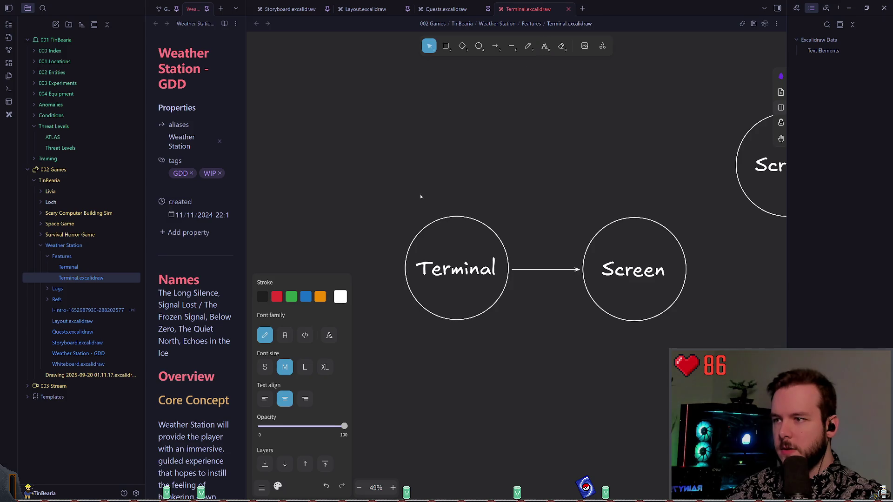
pyautogui.press('BackSpace')
pyautogui.press('BackSpace')
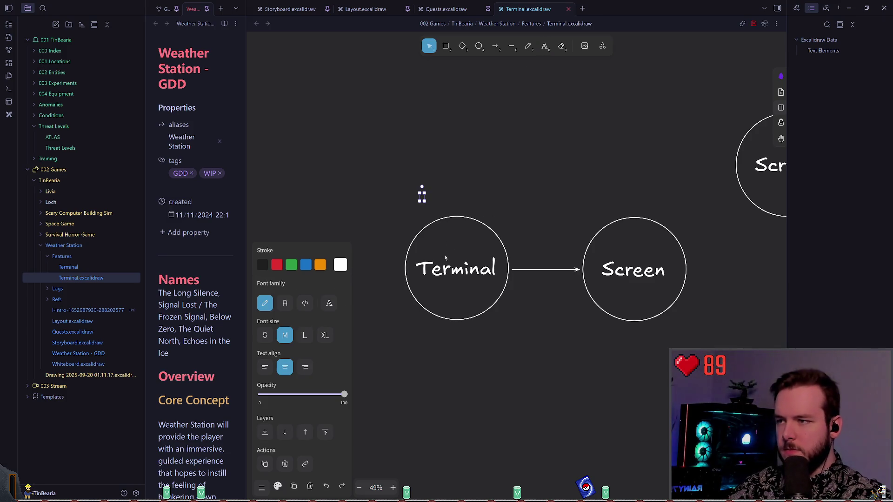
# Step: Copy the Terminal label as a large 'Main Terminal' title above the circles
pyautogui.press('Escape')
pyautogui.click(472, 271)
pyautogui.moveTo(472, 271); pyautogui.dragTo(436, 188)
pyautogui.doubleClick(436, 190)
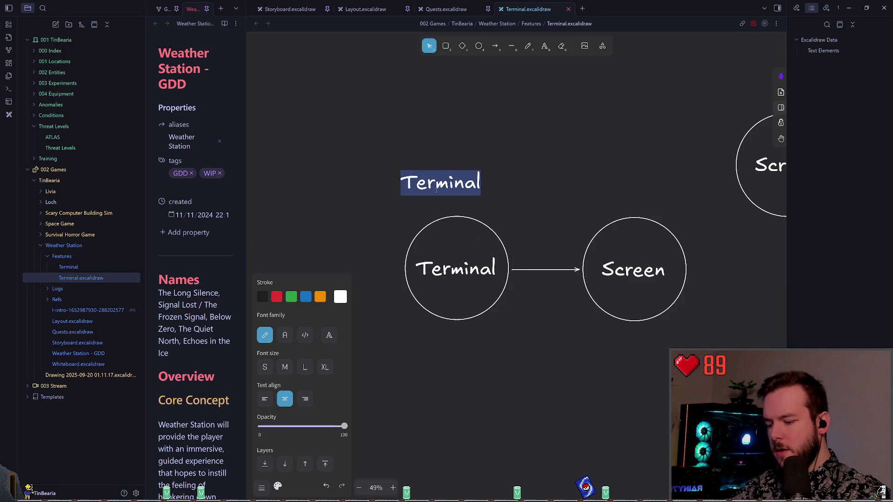
pyautogui.write('Main Terminal')
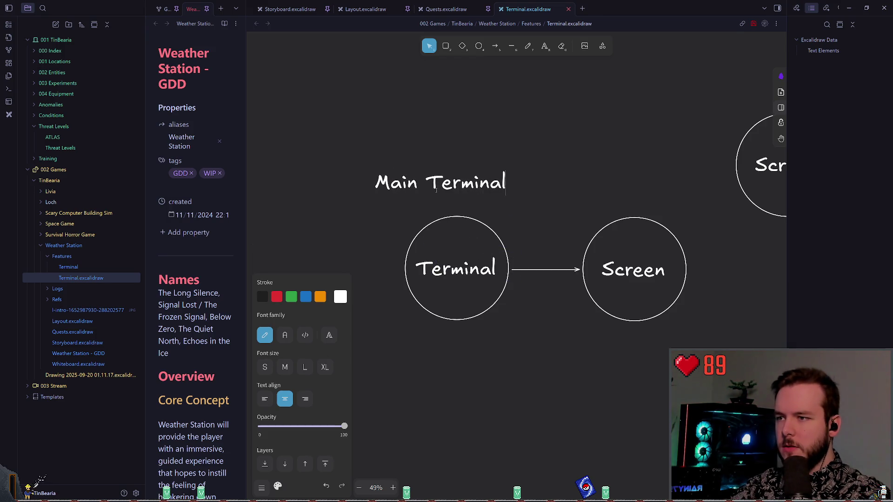
pyautogui.press('Escape')
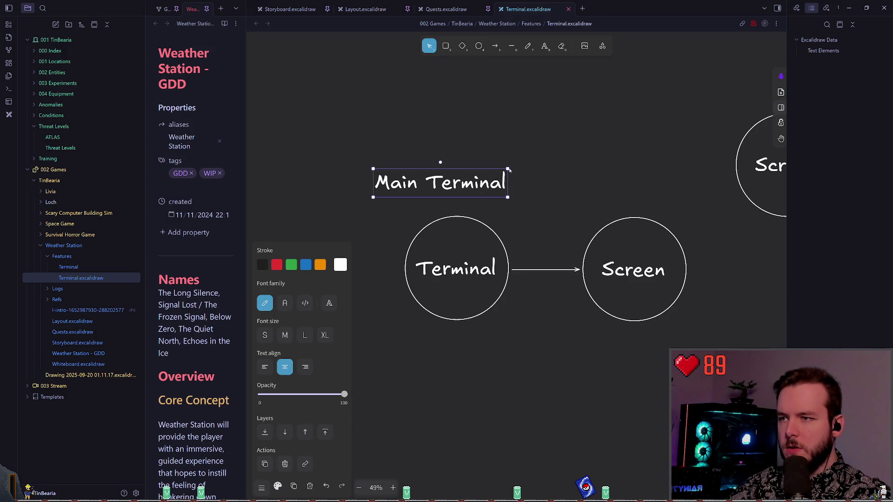
pyautogui.moveTo(509, 170); pyautogui.dragTo(624, 144)
pyautogui.scroll(-5, 457, 201)
pyautogui.moveTo(503, 182); pyautogui.dragTo(555, 113)
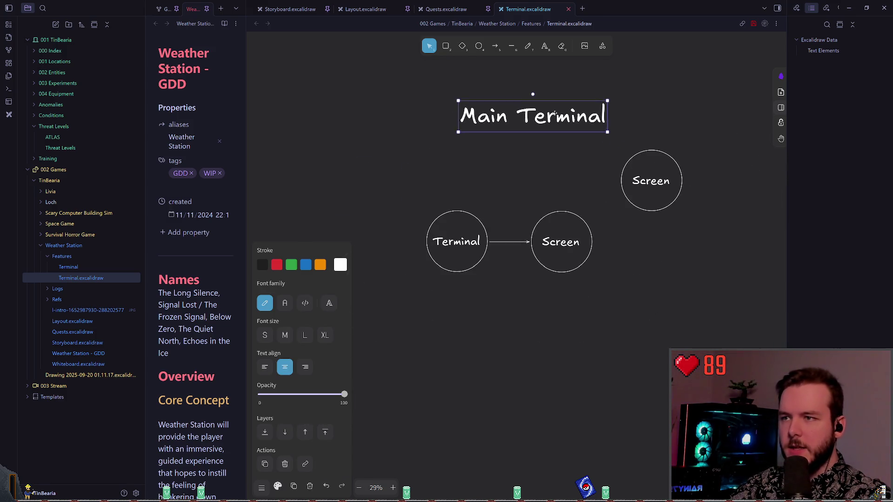
pyautogui.moveTo(607, 98)
pyautogui.mouseDown()
pyautogui.moveTo(526, 134)
pyautogui.moveTo(595, 123)
pyautogui.mouseUp()
pyautogui.click(642, 205)
pyautogui.scroll(-1, 622, 179)
pyautogui.scroll(3, 514, 233)
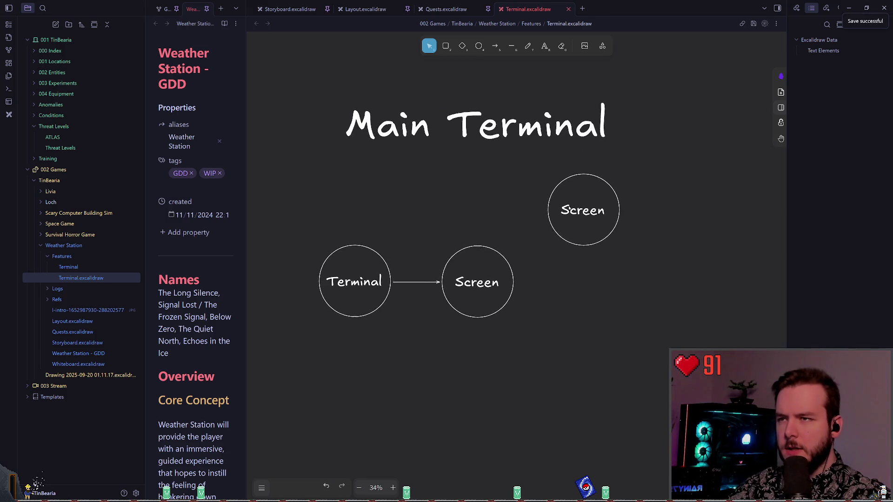
# Step: Draw an arrow from the Screen circle to the upper-right circle and relabel it 'Boot'
pyautogui.press('p')
pyautogui.press('a')
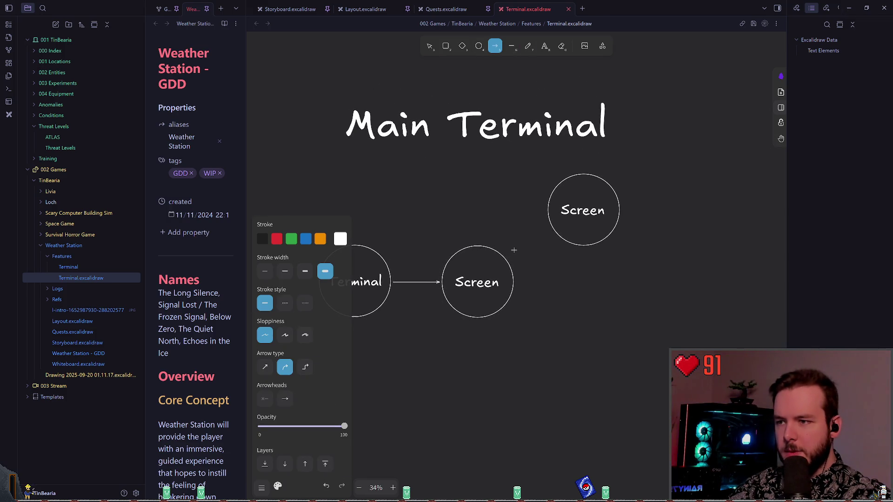
pyautogui.moveTo(506, 254); pyautogui.dragTo(549, 229)
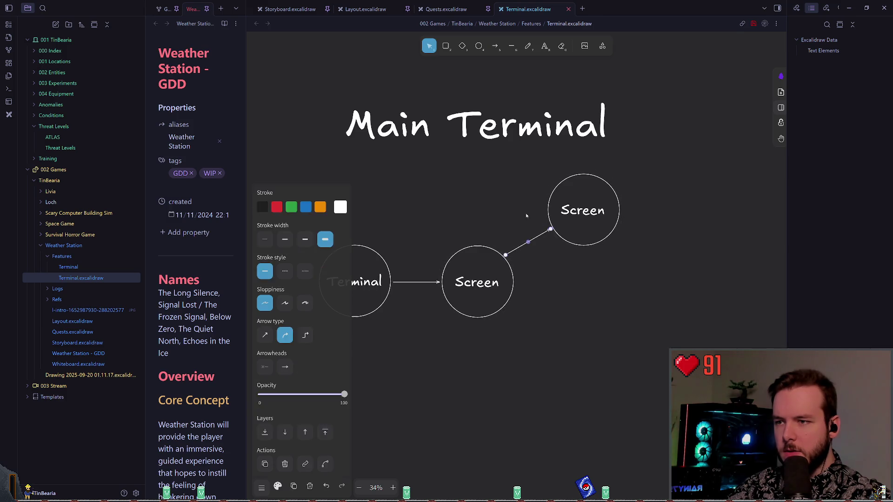
pyautogui.click(572, 210)
pyautogui.press('Return')
pyautogui.write('BootScreen')
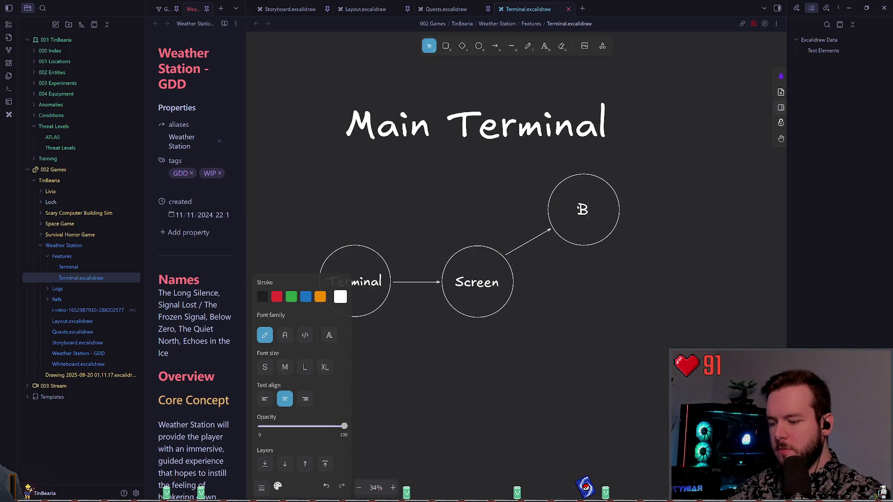
pyautogui.press('Escape')
pyautogui.doubleClick(587, 208)
pyautogui.write('Boot')
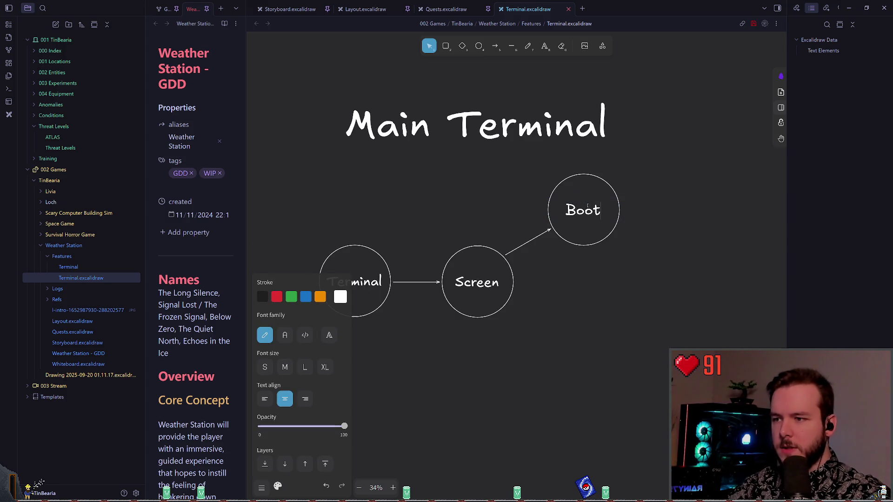
pyautogui.click(642, 216)
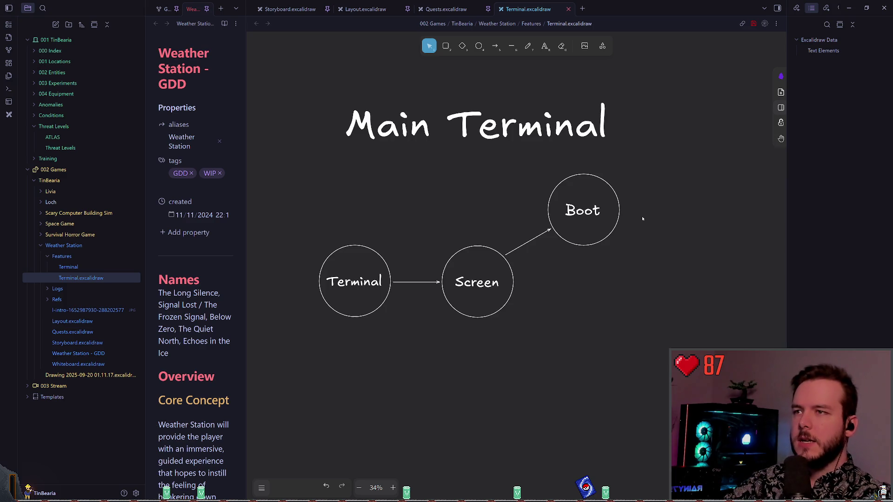
# Step: Undo a freehand loop around Screen and check that the Screen-to-Boot arrow is bound
pyautogui.click(528, 47)
pyautogui.moveTo(473, 207)
pyautogui.mouseDown()
pyautogui.moveTo(508, 219)
pyautogui.moveTo(465, 200)
pyautogui.mouseUp()
pyautogui.hotkey('ctrl', 'z')
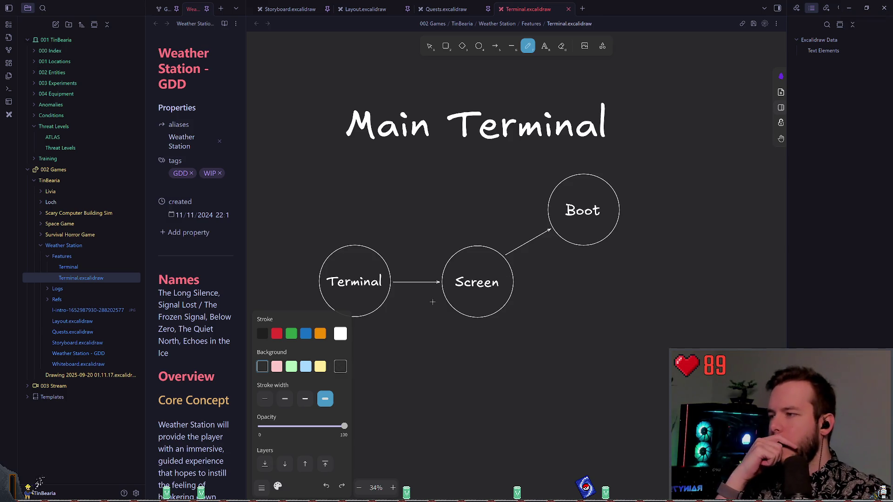
pyautogui.scroll(-2, 625, 359)
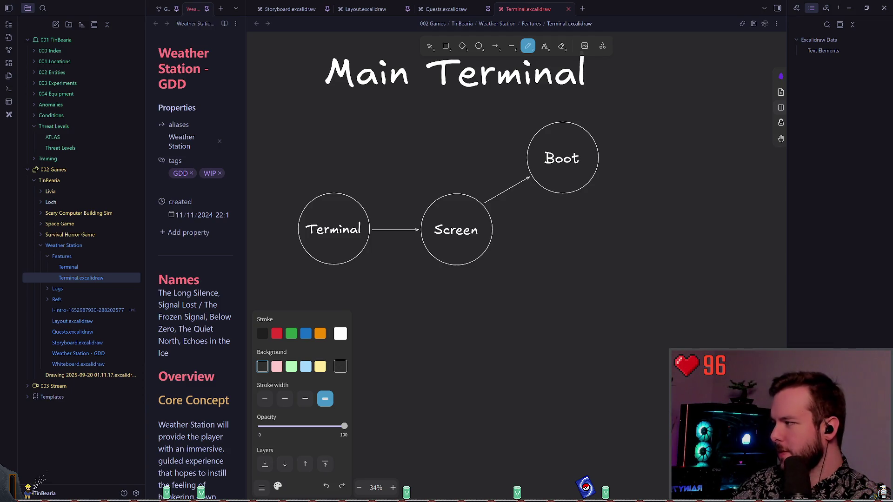
pyautogui.hotkey('alt', 'Tab')
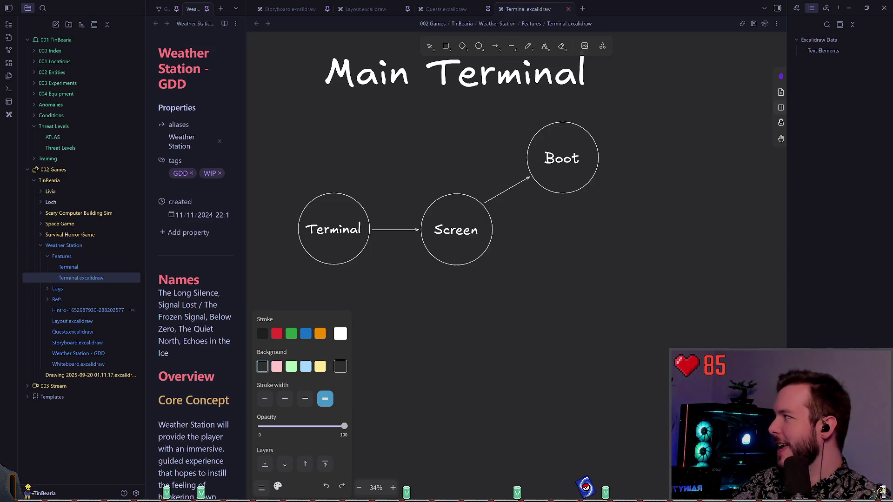
pyautogui.press('p')
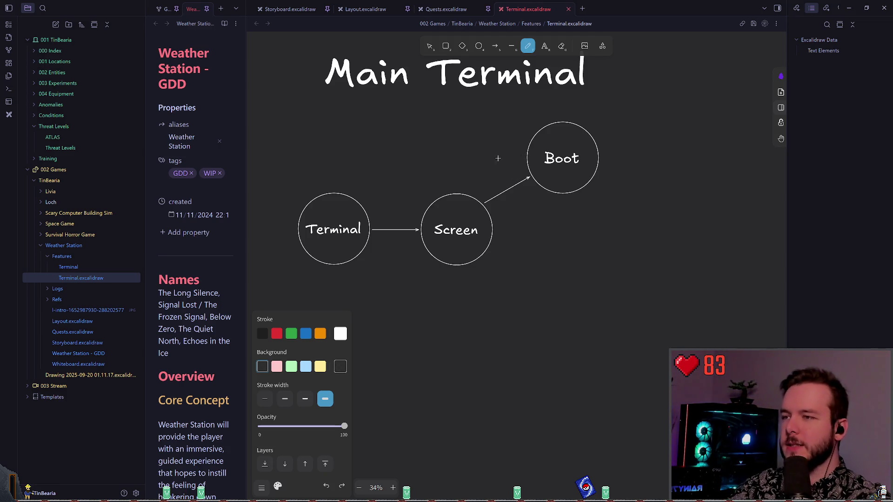
pyautogui.scroll(1, 471, 175)
pyautogui.click(431, 46)
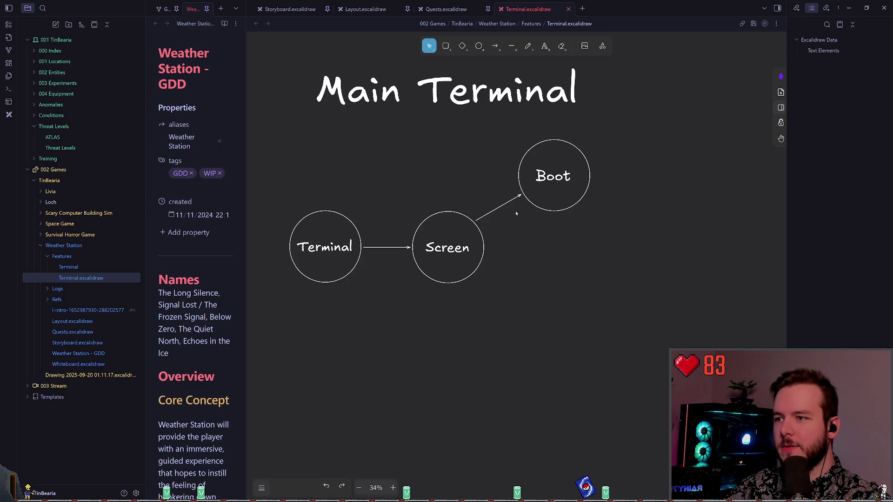
pyautogui.click(484, 217)
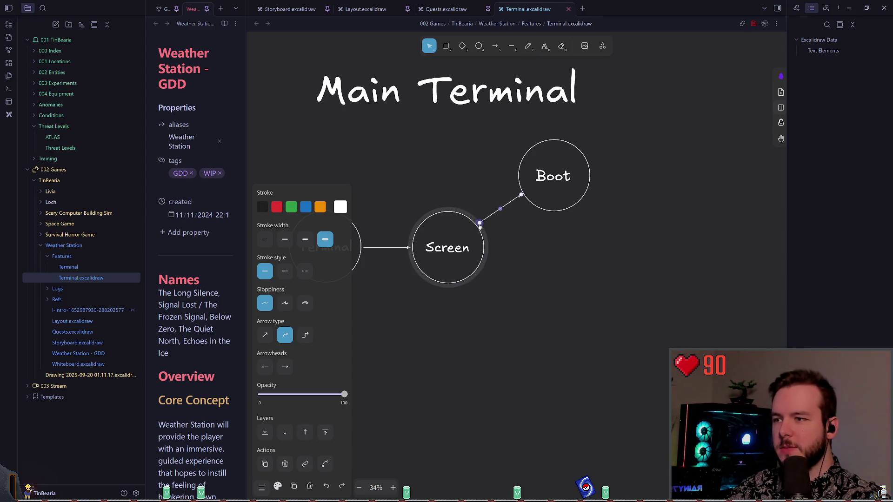
pyautogui.click(548, 235)
pyautogui.click(479, 225)
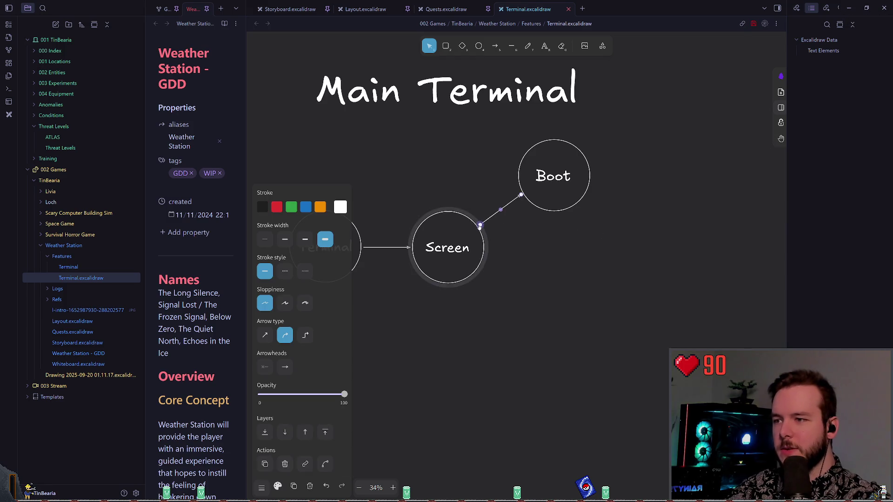
pyautogui.click(524, 241)
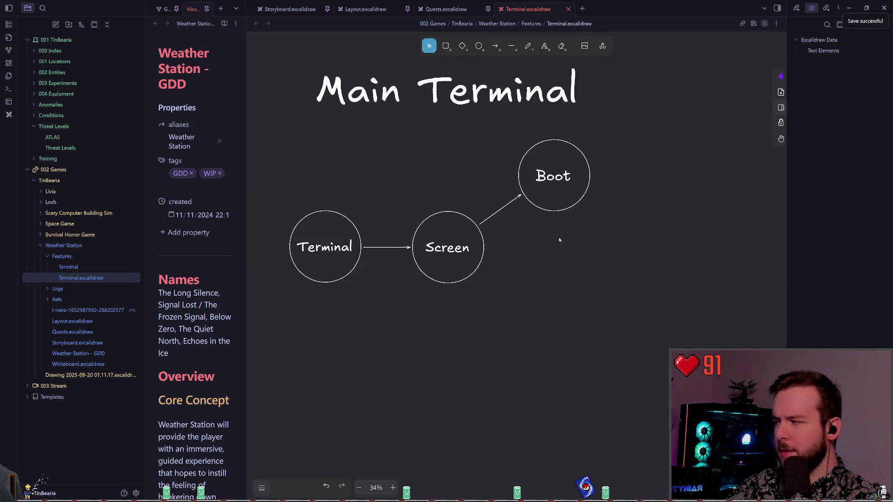
pyautogui.scroll(-1, 514, 237)
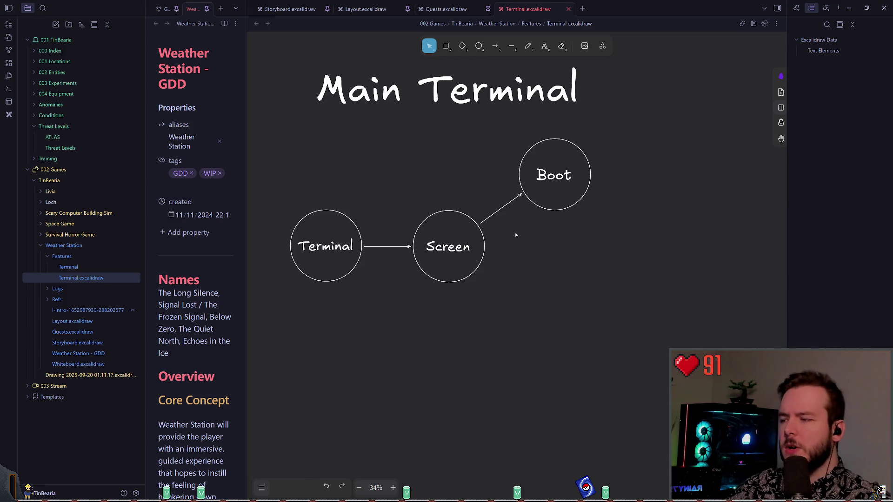
pyautogui.hotkey('alt', 'Tab')
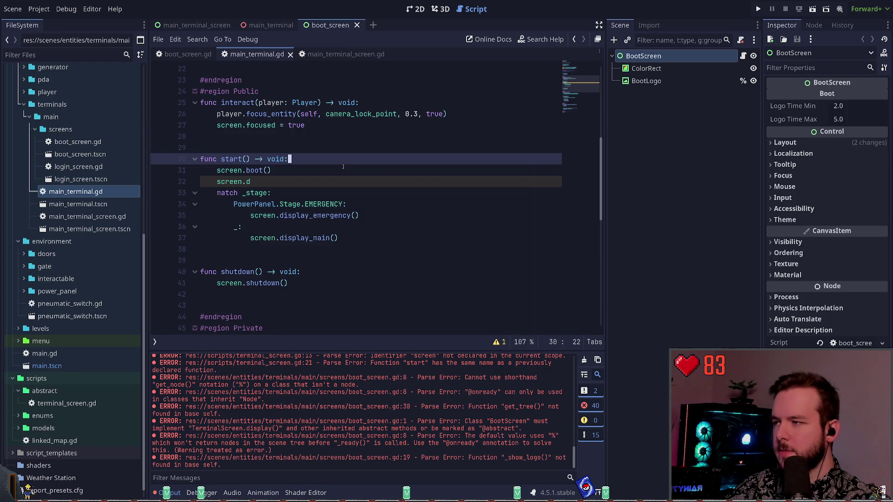
# Step: In main_terminal_screen.gd, select lines 3–8 with the BOOT_SCREEN, LOGIN_SCREEN, focused and displayed_screen declarations
pyautogui.press('Down')
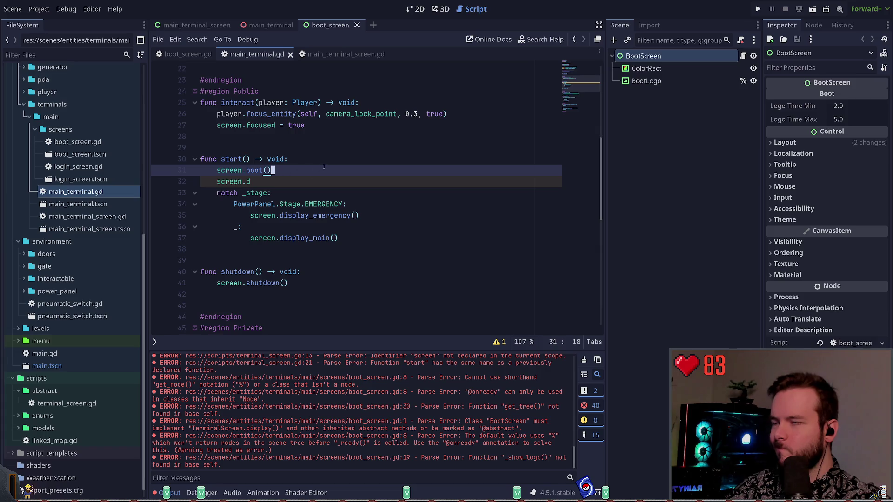
pyautogui.click(345, 54)
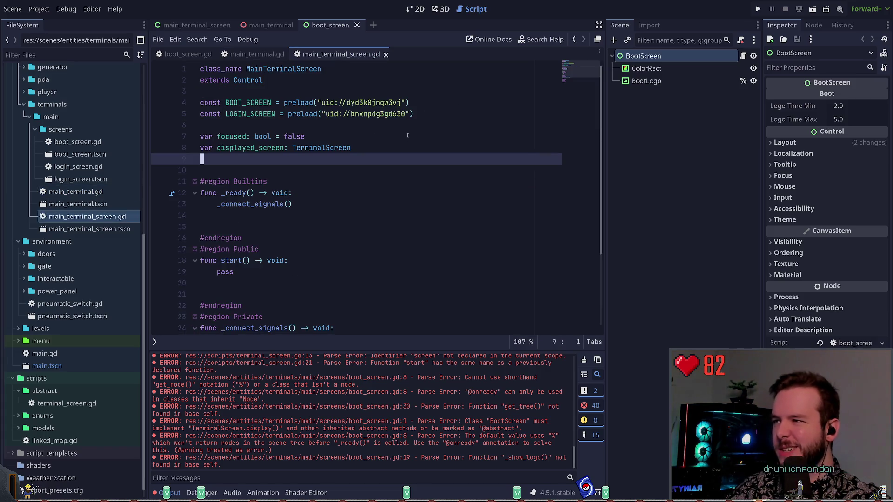
pyautogui.moveTo(417, 114); pyautogui.dragTo(200, 102)
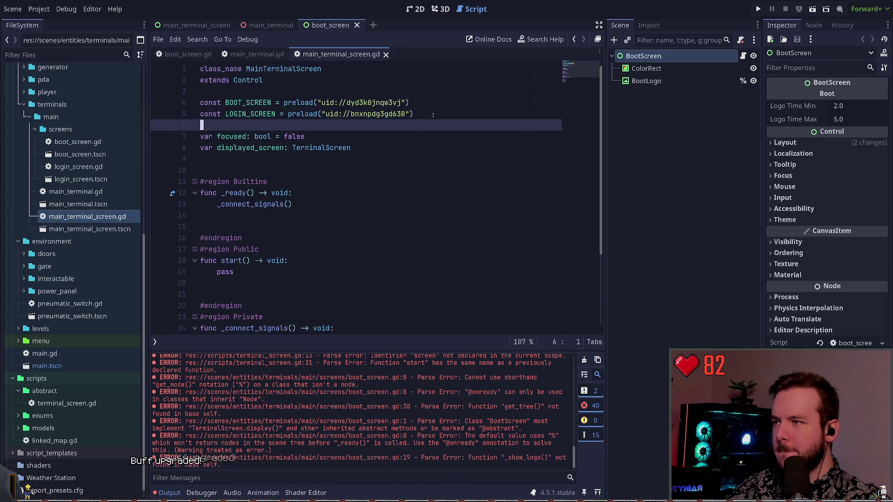
pyautogui.click(280, 122)
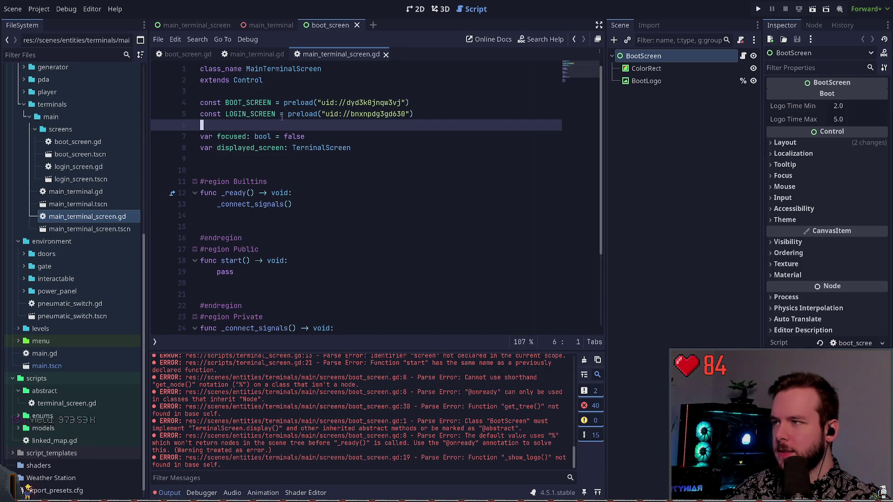
pyautogui.click(264, 54)
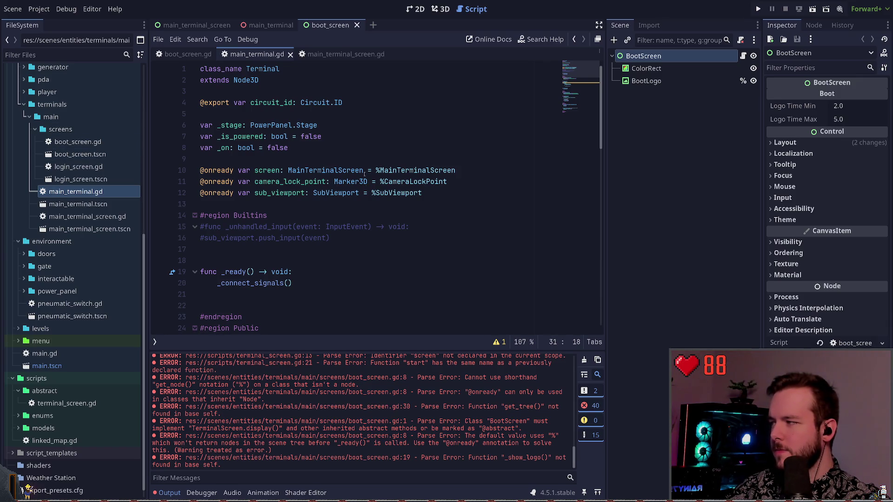
pyautogui.click(346, 54)
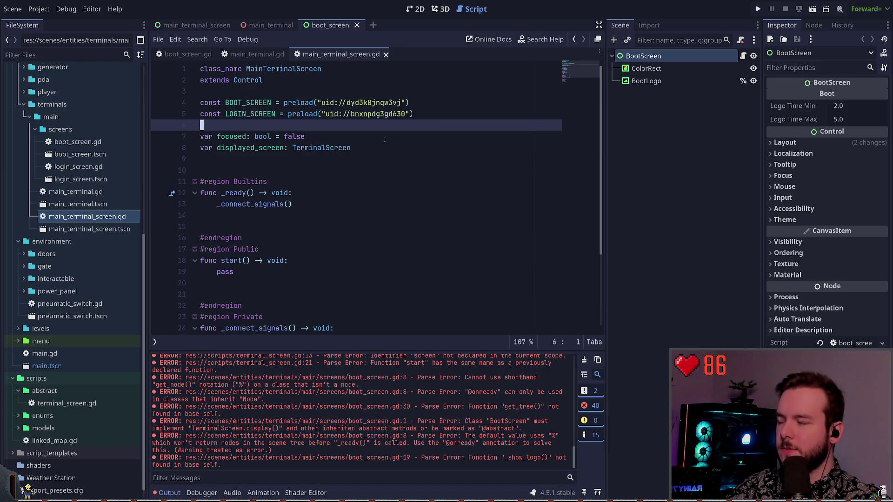
pyautogui.scroll(-3, 404, 162)
pyautogui.scroll(3, 398, 175)
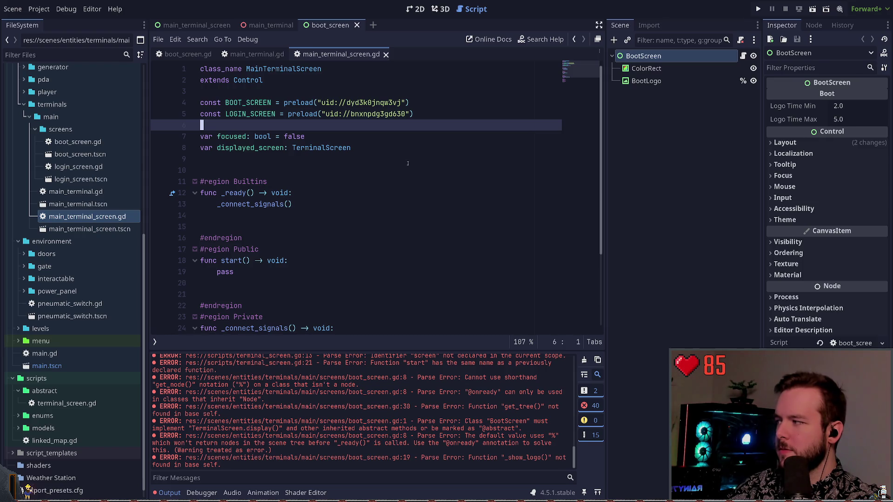
pyautogui.moveTo(397, 151)
pyautogui.mouseDown()
pyautogui.moveTo(354, 148)
pyautogui.moveTo(171, 91)
pyautogui.mouseUp()
pyautogui.hotkey('ctrl', 'c')
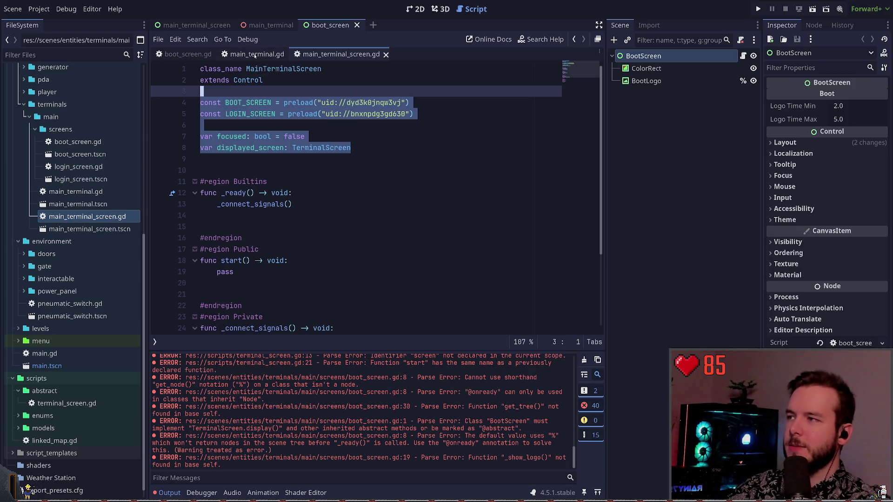
# Step: Paste the copied lines into main_terminal.gd and move the BOOT_SCREEN and LOGIN_SCREEN constants under extends
pyautogui.click(274, 55)
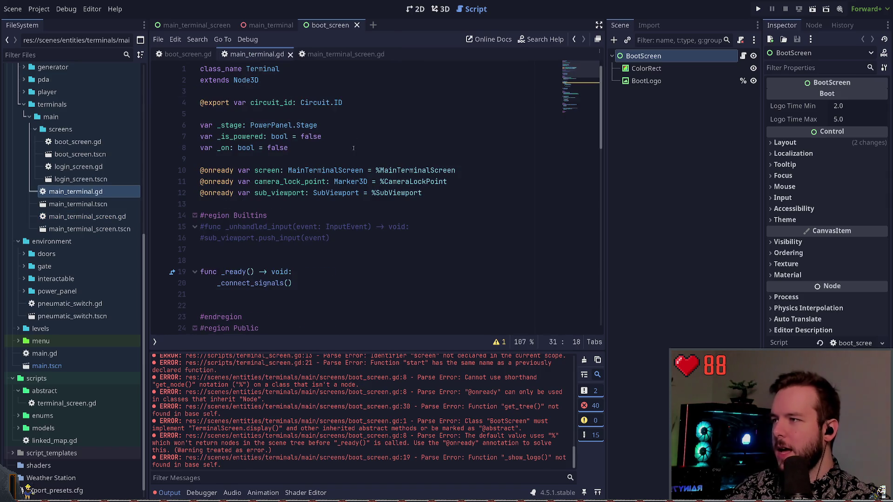
pyautogui.click(395, 206)
pyautogui.hotkey('ctrl', 'v')
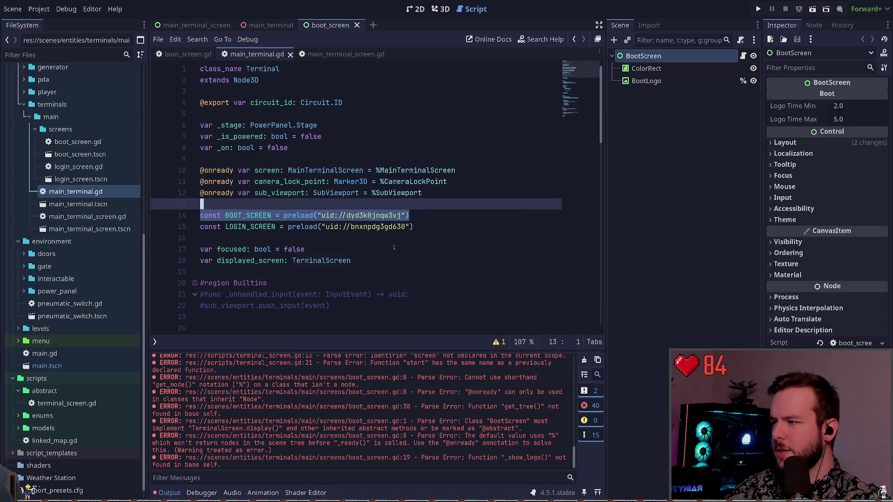
pyautogui.moveTo(436, 216); pyautogui.dragTo(437, 228)
pyautogui.hotkey('ctrl', 'x')
pyautogui.click(292, 80)
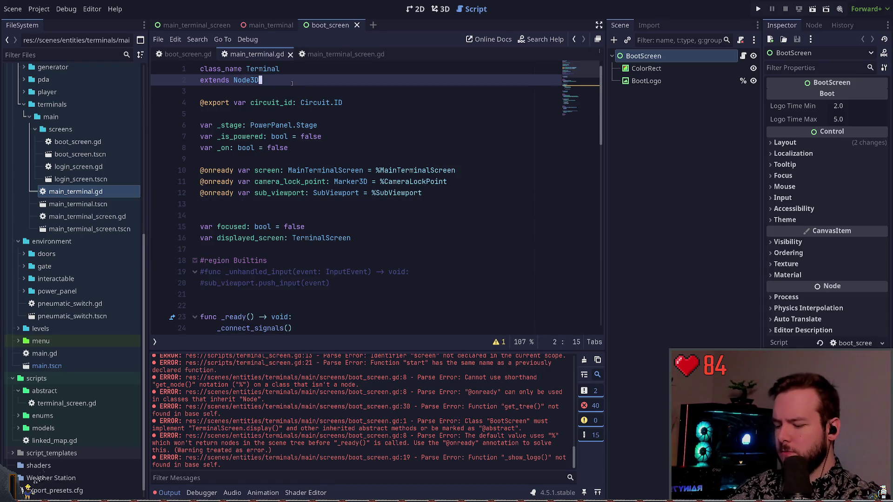
pyautogui.press('Down')
pyautogui.press('Return')
pyautogui.press('Return')
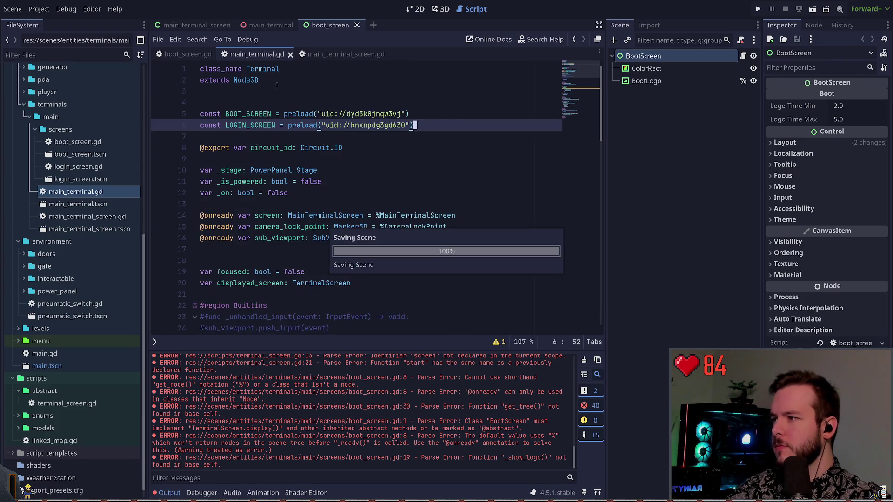
pyautogui.click(292, 84)
pyautogui.press('Delete')
# Step: Place the _focused and _displayed_screen variables below the _on variable and save the script
pyautogui.moveTo(352, 261)
pyautogui.mouseDown()
pyautogui.moveTo(166, 249)
pyautogui.moveTo(247, 154)
pyautogui.moveTo(260, 151)
pyautogui.mouseUp()
pyautogui.press('Up')
pyautogui.press('Home')
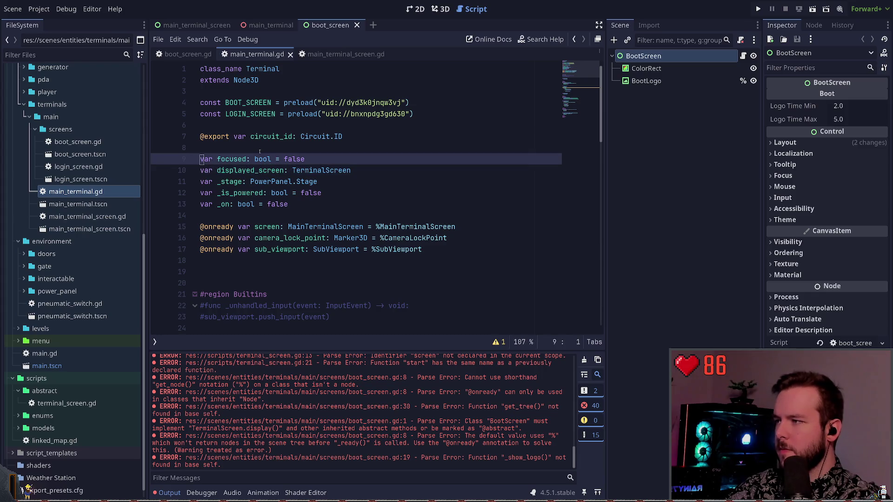
pyautogui.press('Home')
pyautogui.hotkey('shift', 'Down')
pyautogui.hotkey('shift', 'Down')
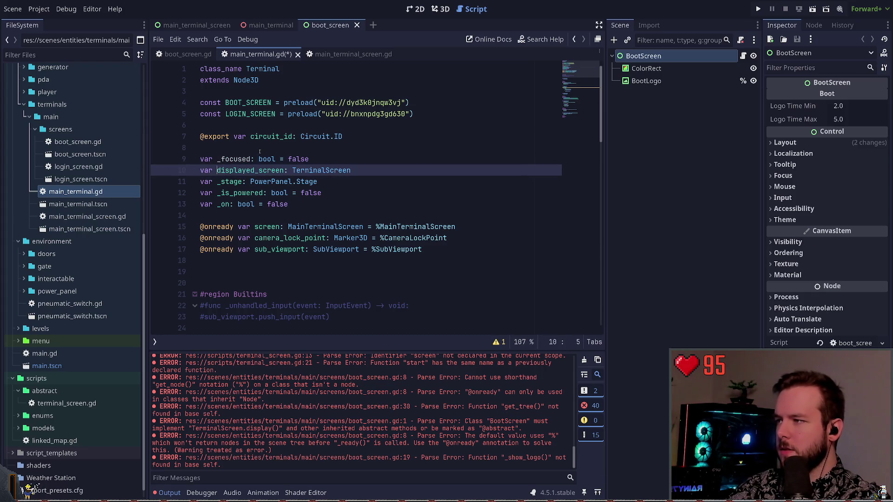
pyautogui.press('Delete')
pyautogui.press('Down')
pyautogui.press('Down')
pyautogui.press('Down')
pyautogui.press('Return')
pyautogui.hotkey('ctrl', 'v')
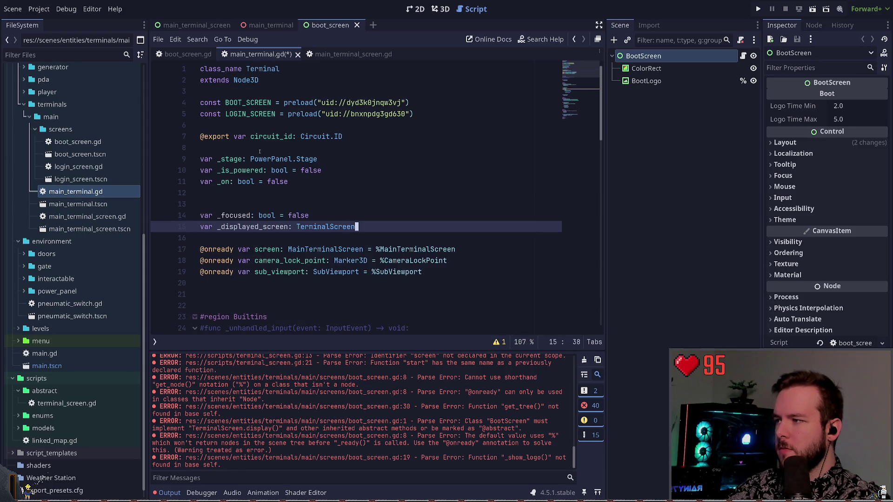
pyautogui.press('Up')
pyautogui.press('Up')
pyautogui.hotkey('ctrl', 's')
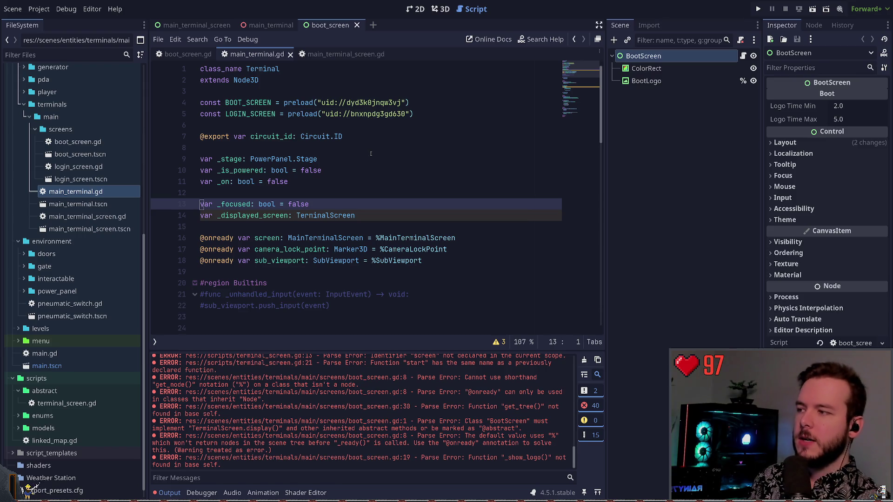
# Step: Review the screen.boot() call in start() and the BOOT_SCREEN constant in main_terminal.gd
pyautogui.click(276, 189)
pyautogui.scroll(-3, 347, 244)
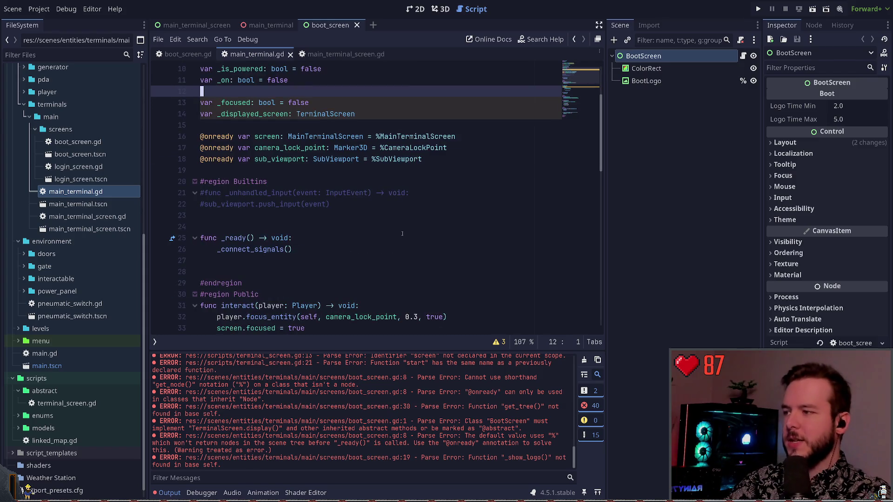
pyautogui.scroll(-7, 402, 234)
pyautogui.click(372, 136)
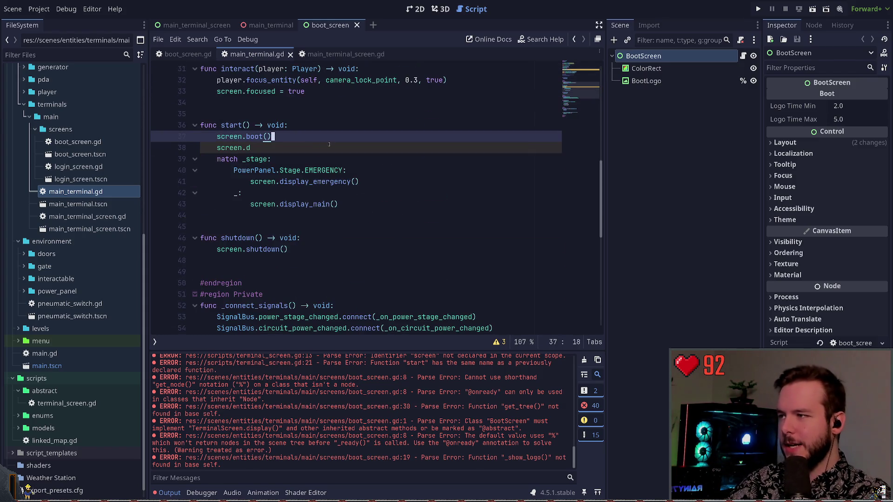
pyautogui.scroll(4, 386, 148)
pyautogui.scroll(6, 386, 149)
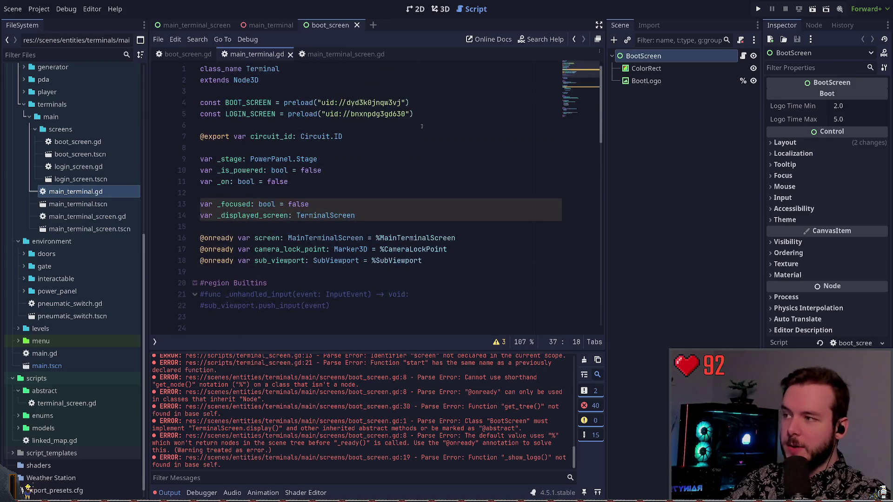
pyautogui.doubleClick(244, 103)
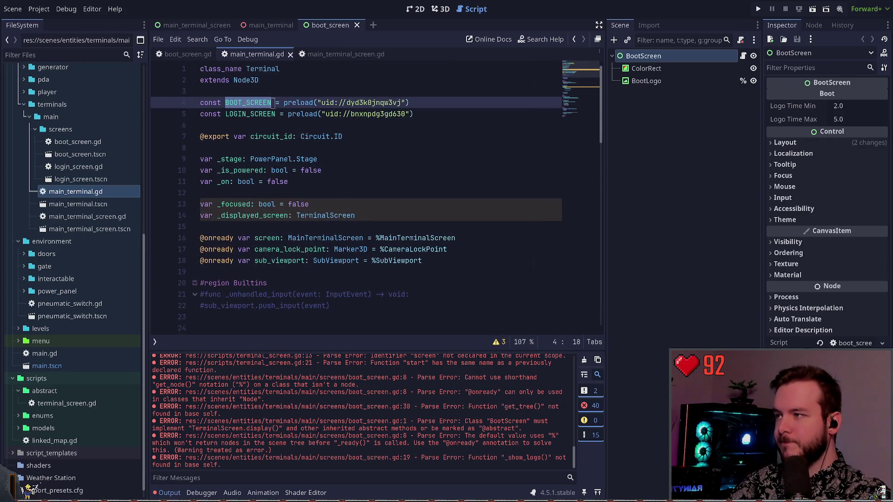
# Step: Close the main_terminal_screen scene and script tabs, then select main_terminal_screen.tscn and the MainTerminalScreen node
pyautogui.click(196, 25)
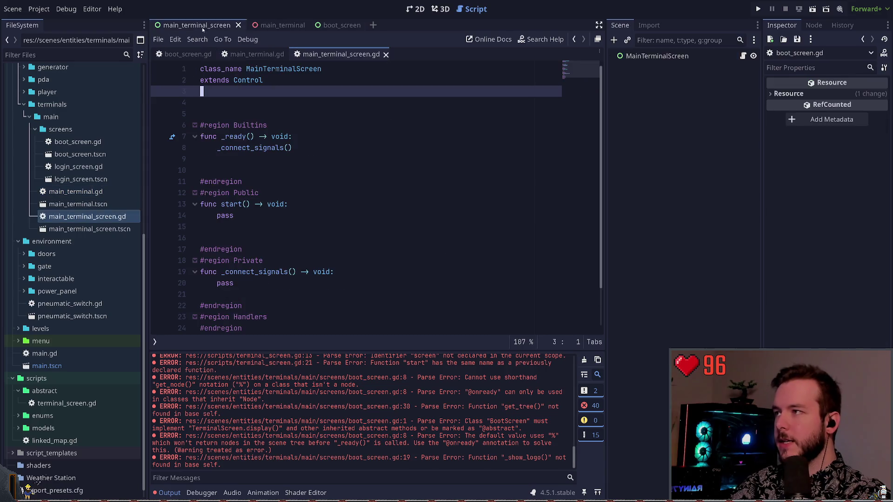
pyautogui.click(235, 25)
pyautogui.click(346, 54)
pyautogui.click(391, 54)
pyautogui.click(85, 229)
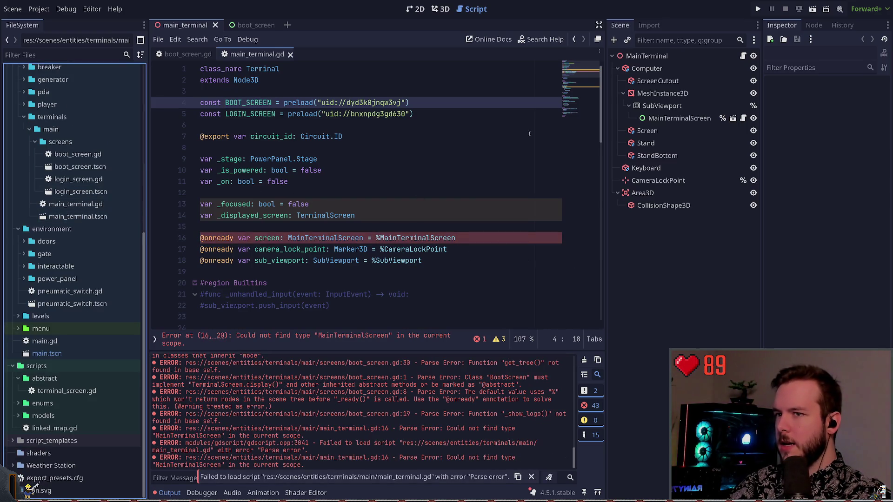
pyautogui.click(679, 118)
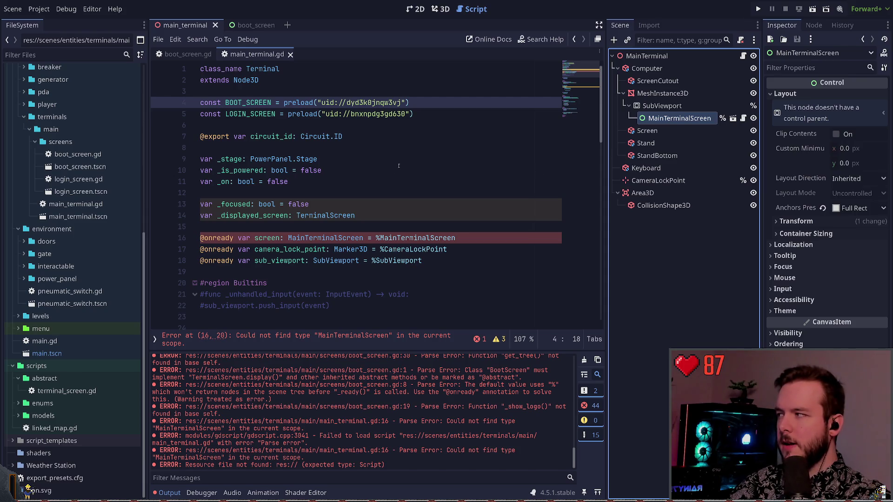
pyautogui.click(324, 191)
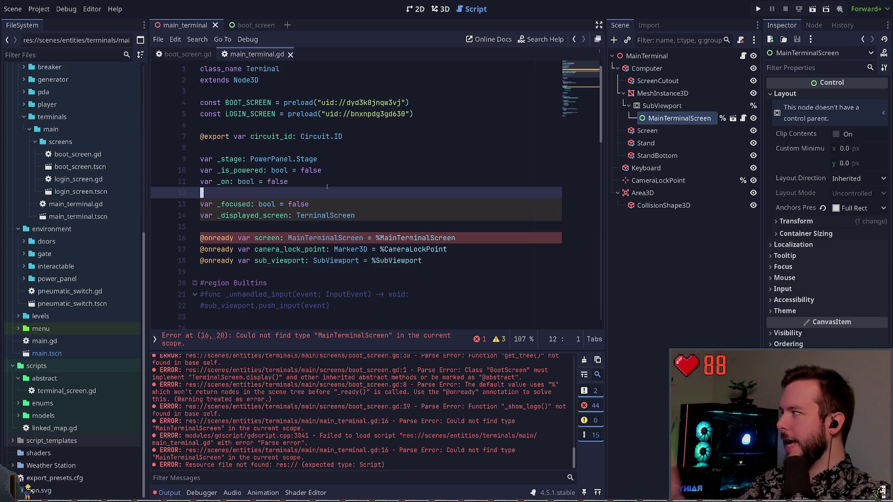
pyautogui.click(353, 209)
pyautogui.scroll(-1, 352, 209)
pyautogui.press('Down')
pyautogui.hotkey('ctrl', 'd')
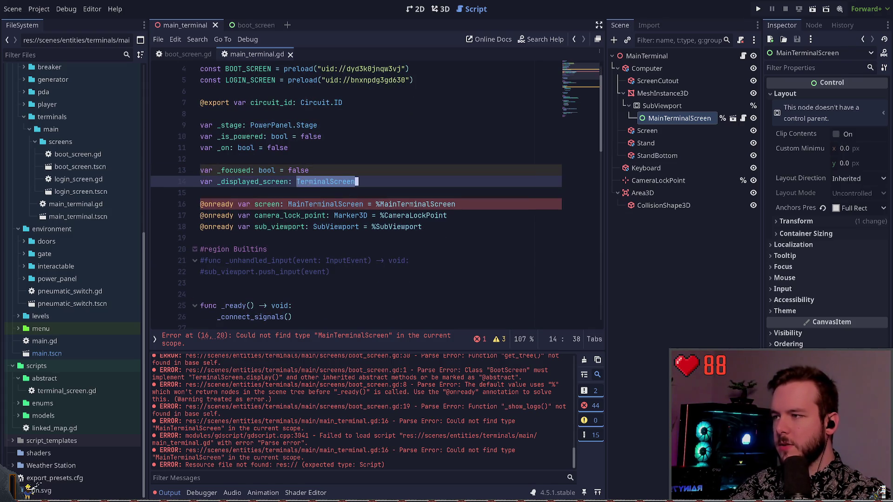
pyautogui.doubleClick(252, 182)
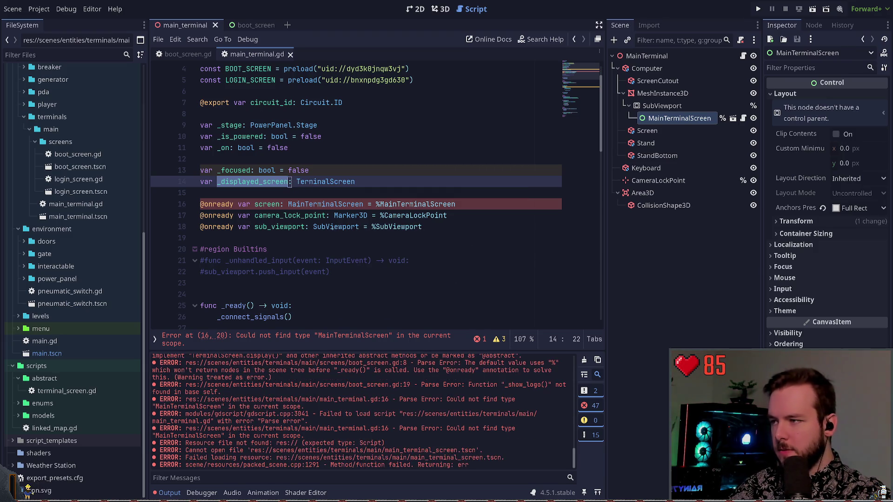
pyautogui.tripleClick(470, 204)
pyautogui.press('BackSpace')
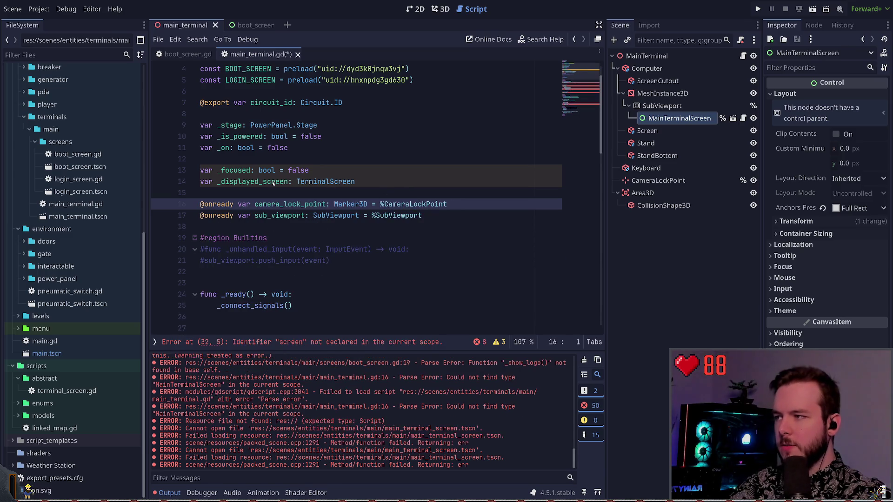
# Step: Change screen.focused to _focused in interact()
pyautogui.scroll(-6, 436, 259)
pyautogui.click(323, 189)
pyautogui.press('Left')
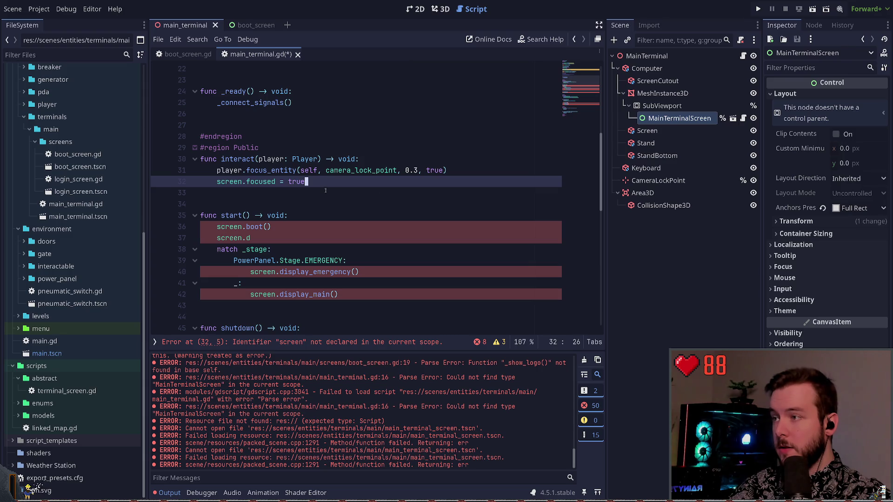
pyautogui.press('Home')
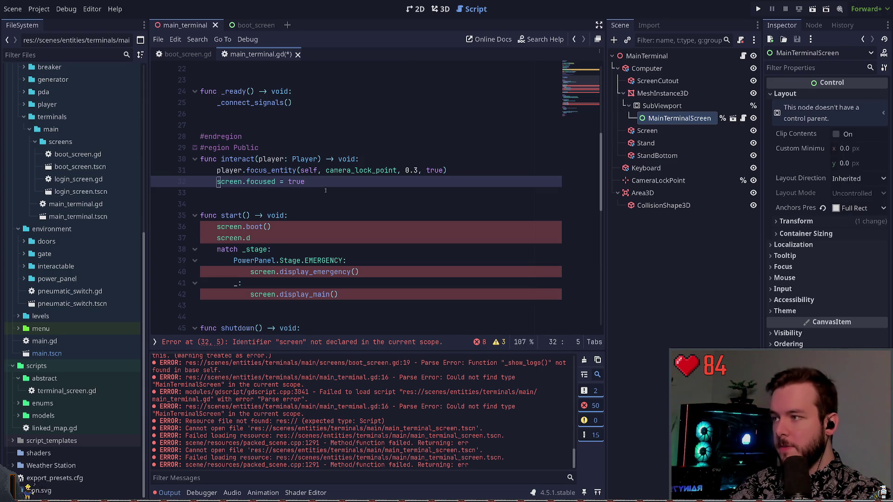
pyautogui.press('Delete')
pyautogui.press('Delete')
pyautogui.press('Delete')
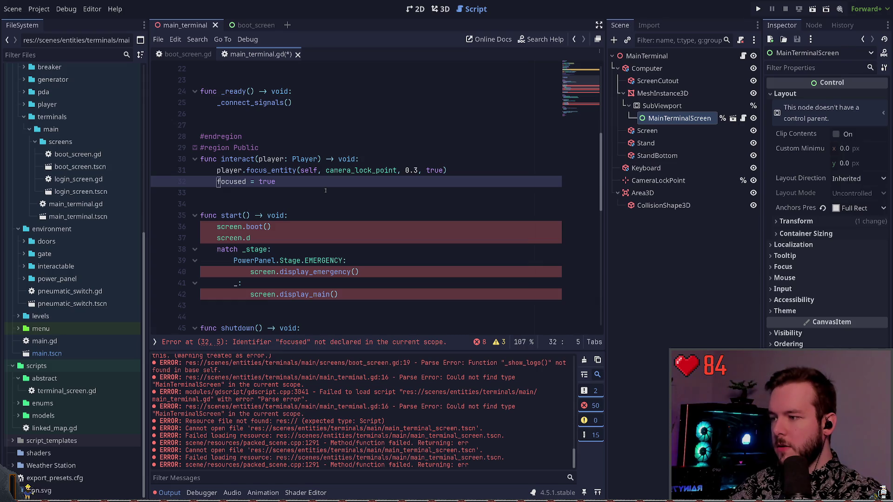
pyautogui.write('_')
pyautogui.scroll(6, 315, 197)
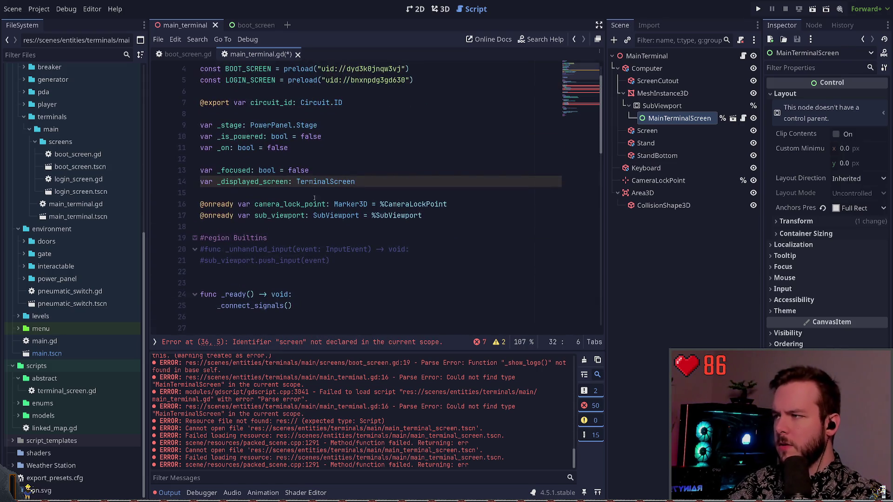
pyautogui.scroll(-3, 318, 205)
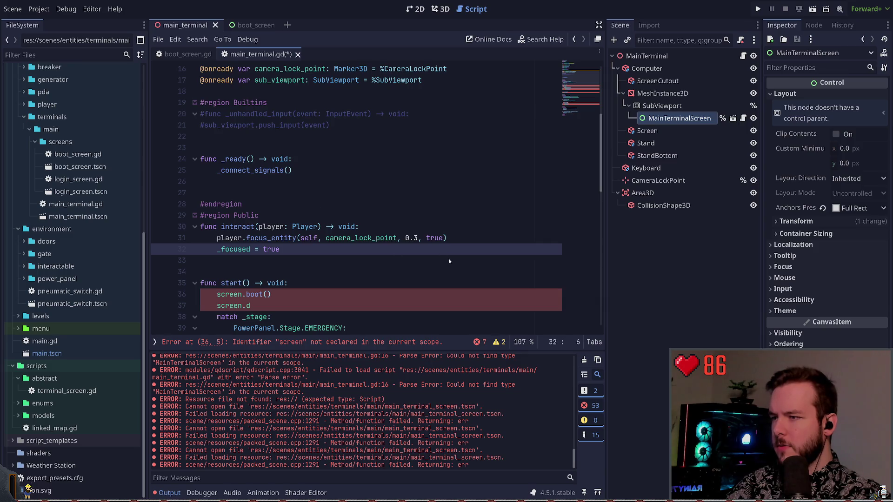
pyautogui.scroll(-3, 426, 255)
pyautogui.click(301, 207)
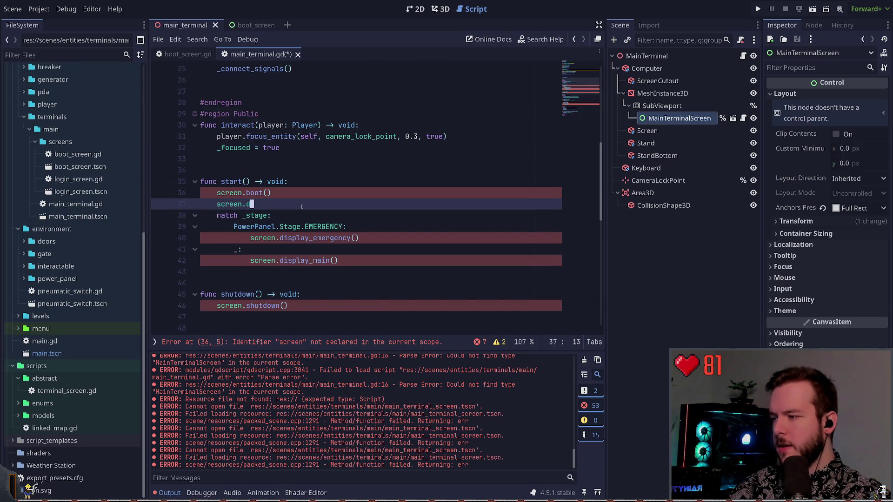
pyautogui.scroll(-3, 284, 211)
# Step: Delete the MainTerminalScreen node from SubViewport and save the scene and script
pyautogui.click(670, 119)
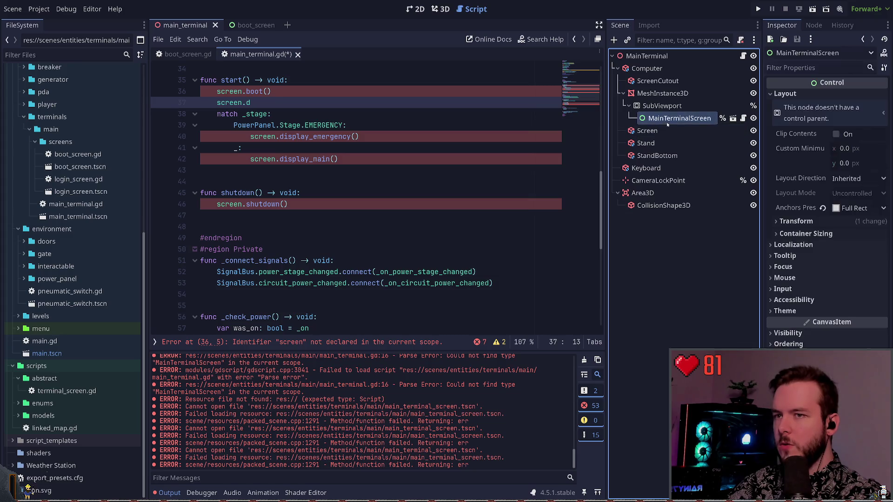
pyautogui.press('Delete')
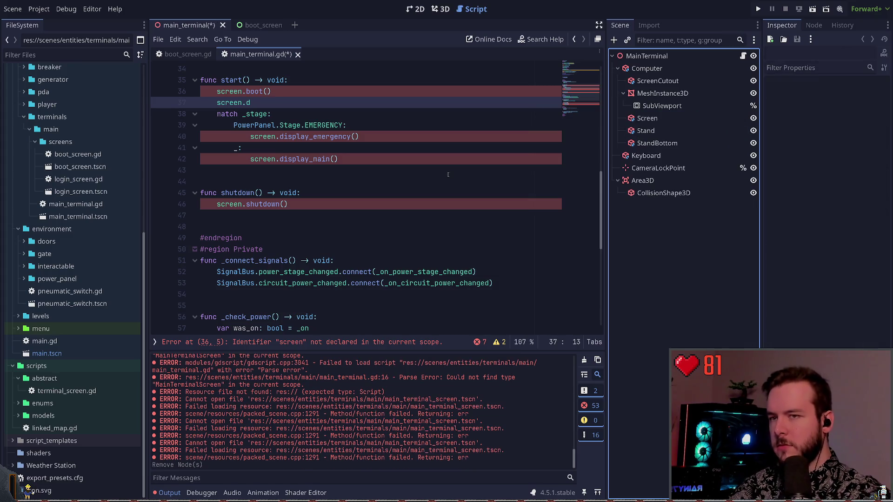
pyautogui.hotkey('ctrl', 's')
pyautogui.scroll(-2, 400, 168)
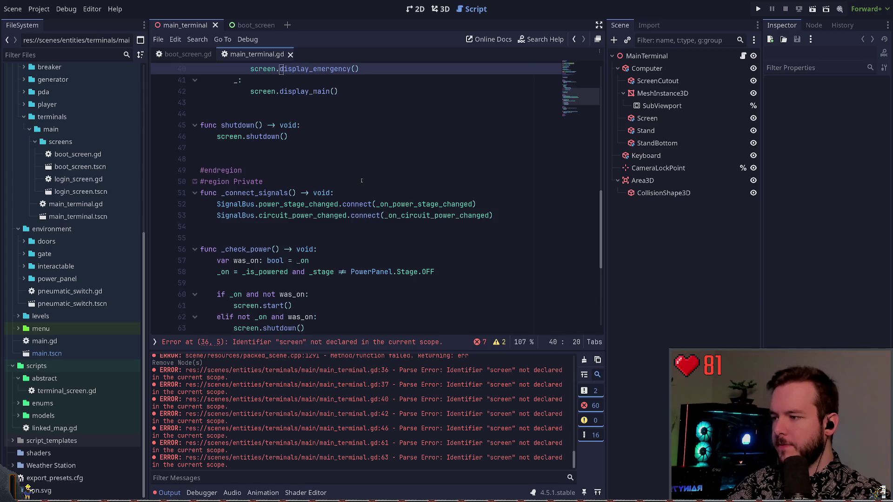
pyautogui.scroll(3, 361, 190)
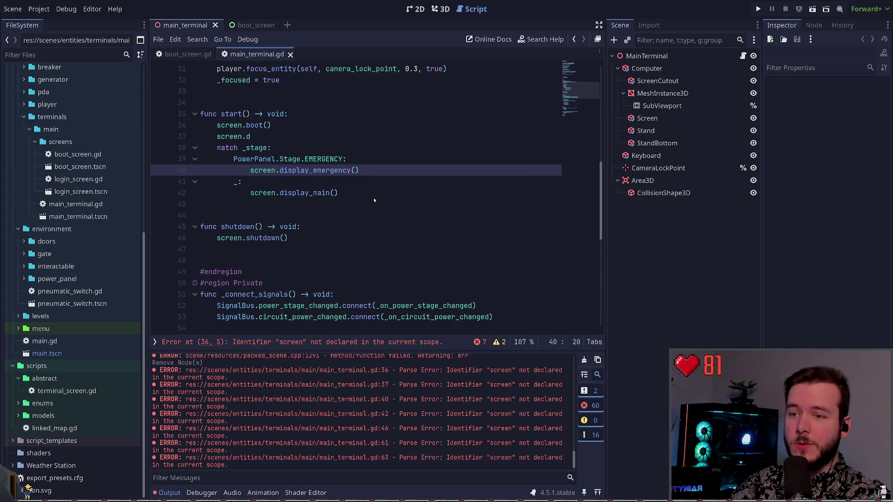
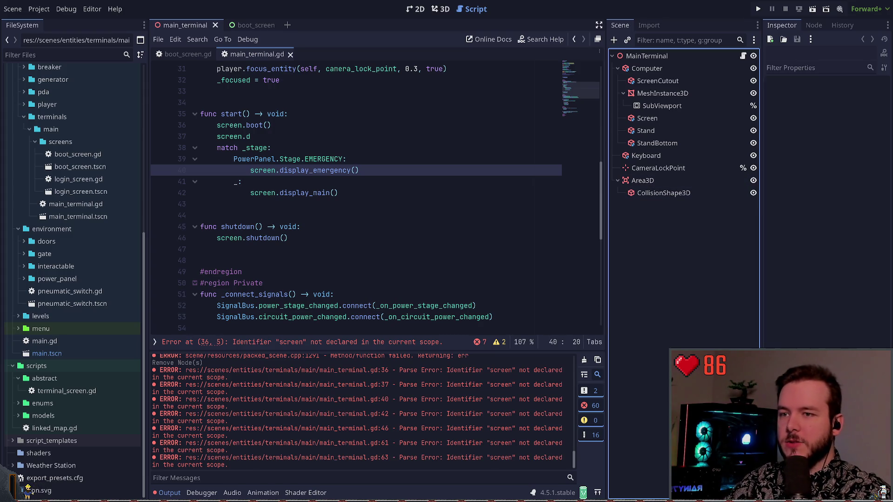
# Step: Try adding a new 'screen.' line above screen.boot(), undo it, and save the script
pyautogui.click(313, 203)
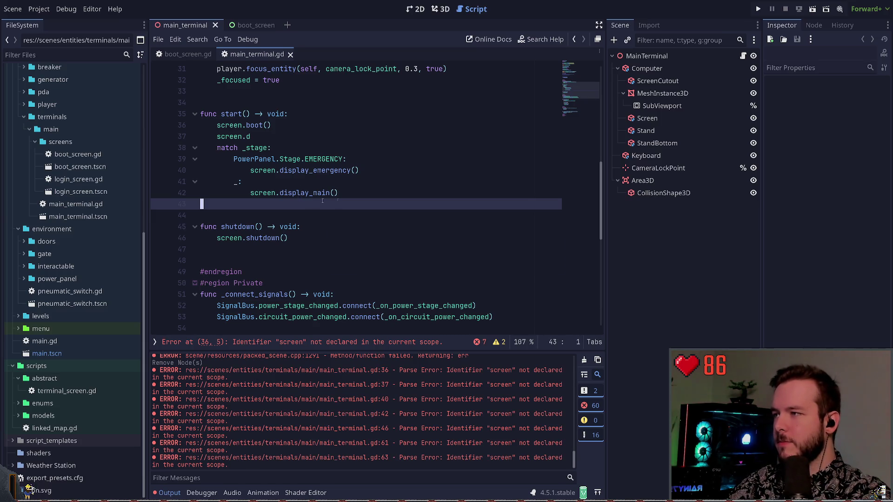
pyautogui.click(359, 137)
pyautogui.scroll(1, 359, 157)
pyautogui.press('Up')
pyautogui.press('Up')
pyautogui.press('End')
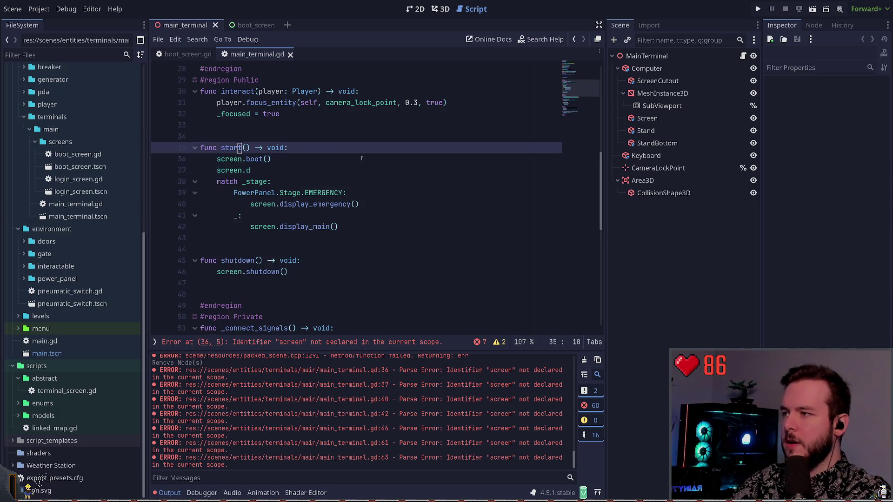
pyautogui.press('Return')
pyautogui.write('screen.')
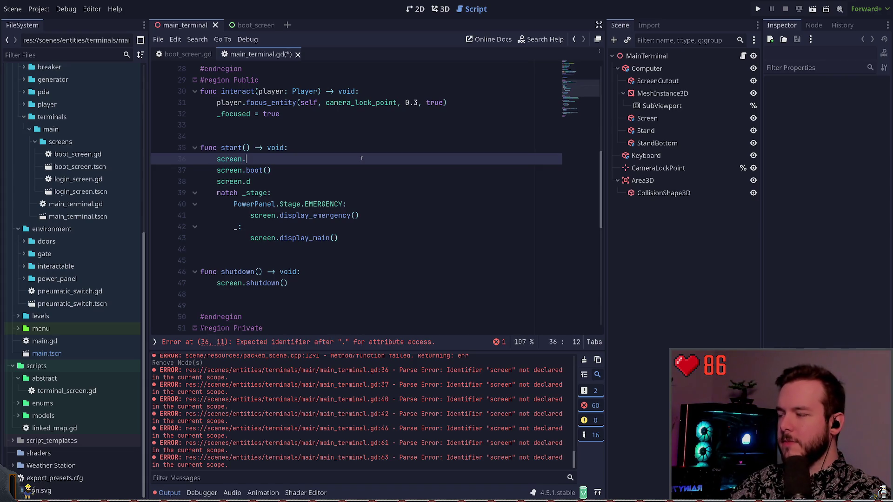
pyautogui.hotkey('ctrl', 'z')
pyautogui.hotkey('ctrl', 's')
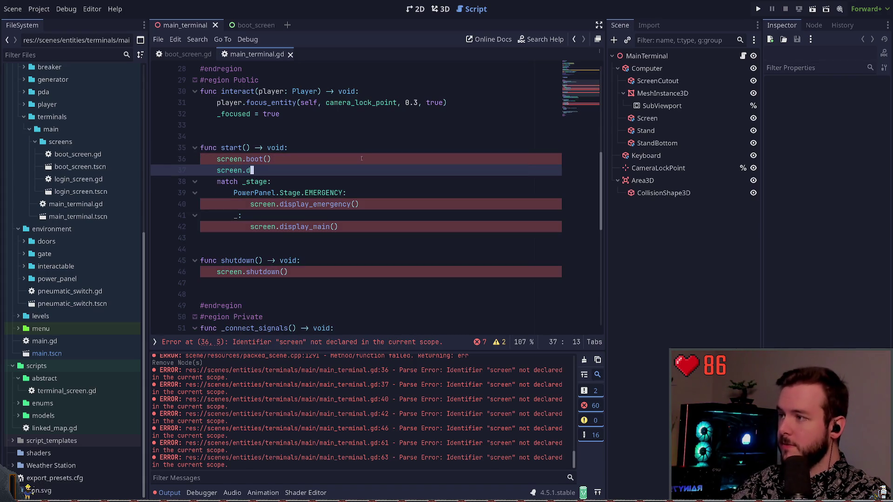
# Step: Retype line 37 as screen.disp, then delete and restore the match block and shutdown function
pyautogui.hotkey('ctrl', 'z')
pyautogui.press('Return')
pyautogui.write('screen.disp')
pyautogui.press('Escape')
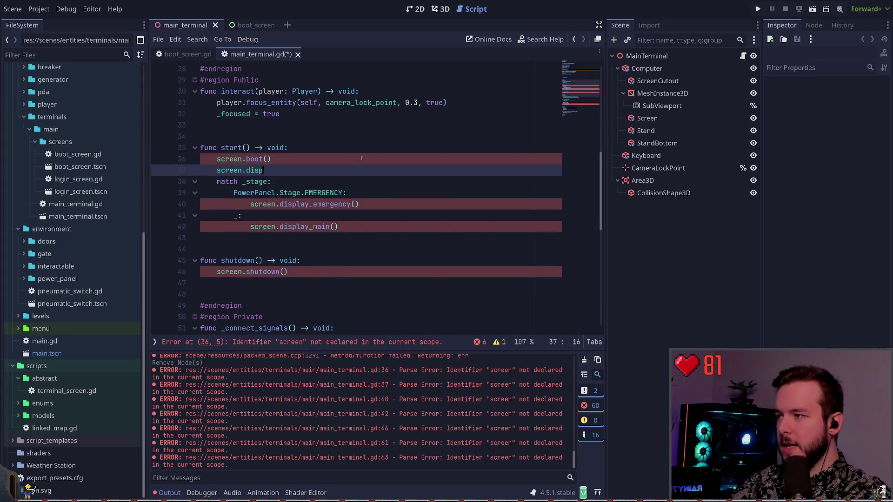
pyautogui.press('Down')
pyautogui.press('Down')
pyautogui.press('Down')
pyautogui.press('Down')
pyautogui.press('Down')
pyautogui.press('Down')
pyautogui.hotkey('shift', 'Up')
pyautogui.hotkey('shift', 'Up')
pyautogui.hotkey('shift', 'Up')
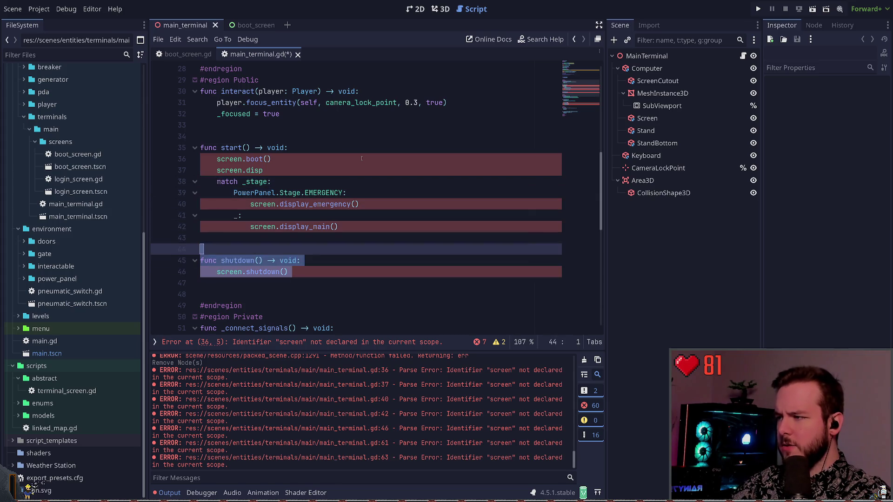
pyautogui.press('BackSpace')
pyautogui.hotkey('ctrl', 'z')
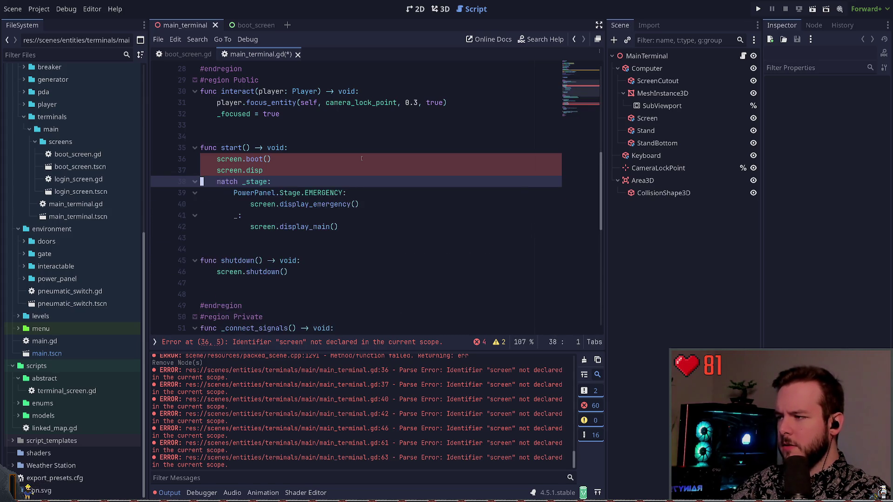
# Step: Paste _displayed_screen over 'screen' on line 36, then undo that rename
pyautogui.scroll(9, 362, 159)
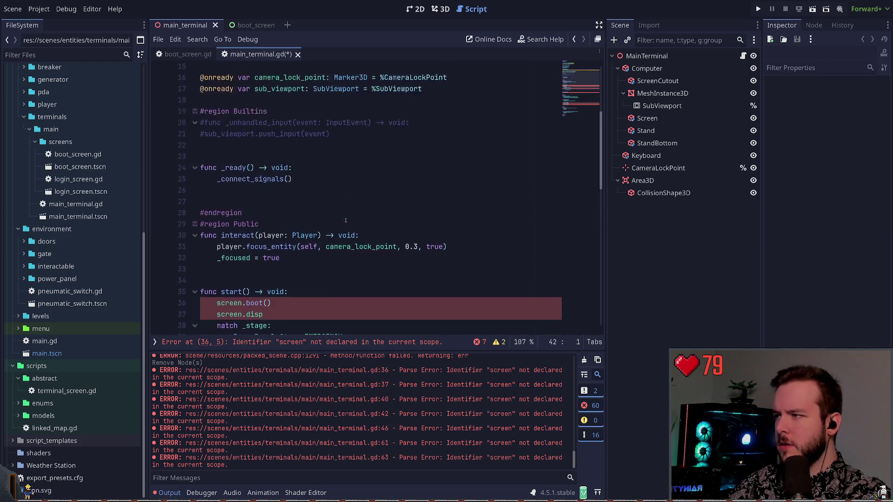
pyautogui.click(356, 212)
pyautogui.doubleClick(265, 216)
pyautogui.hotkey('ctrl', 'c')
pyautogui.scroll(-6, 355, 197)
pyautogui.scroll(-3, 354, 197)
pyautogui.doubleClick(229, 159)
pyautogui.hotkey('ctrl', 'v')
pyautogui.doubleClick(229, 170)
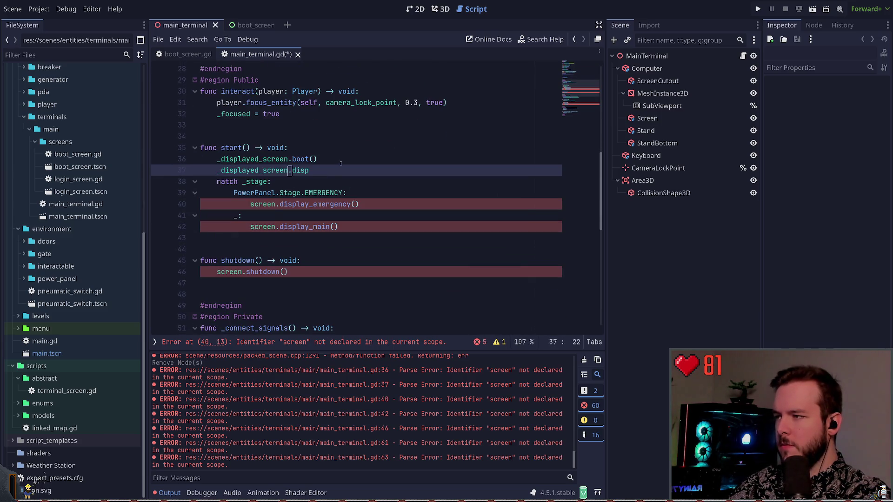
pyautogui.hotkey('ctrl', 'z')
pyautogui.click(360, 147)
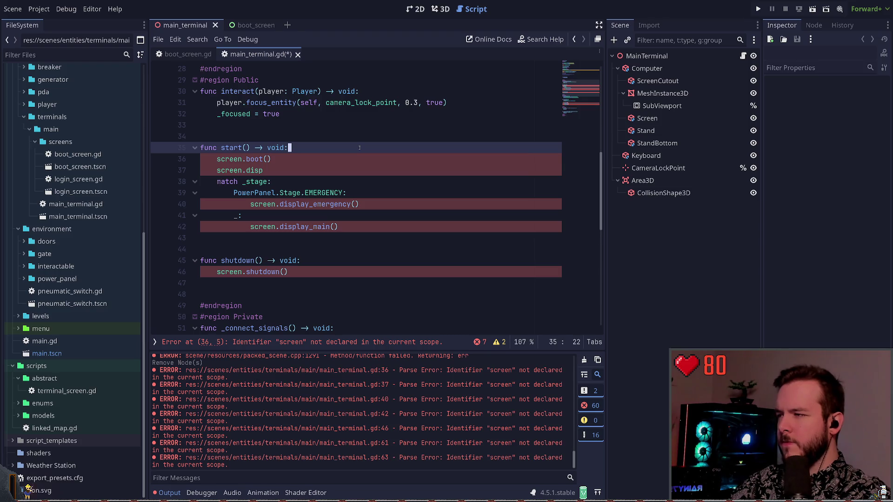
# Step: At the top of start(), add 'if _displayed_screen != null:' with '_displayed_screen.queue_free()' inside
pyautogui.press('Return')
pyautogui.press('Return')
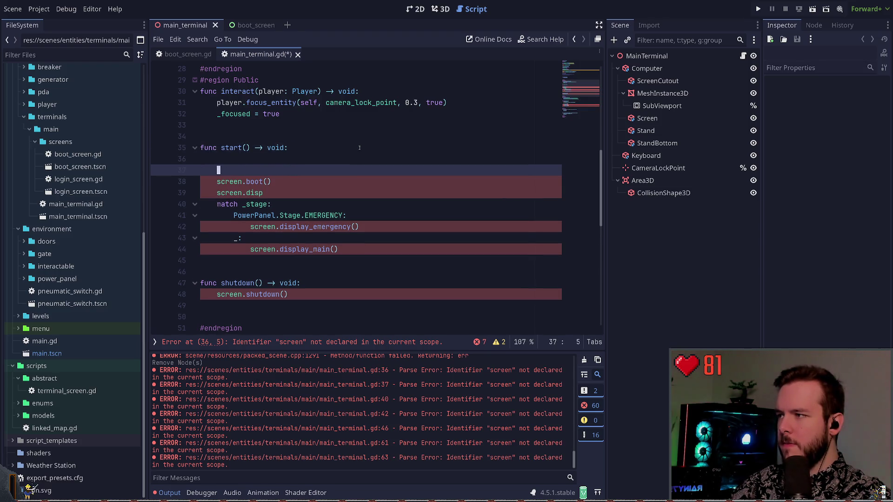
pyautogui.press('Up')
pyautogui.press('Tab')
pyautogui.write('_displayed_screen.')
pyautogui.press('BackSpace')
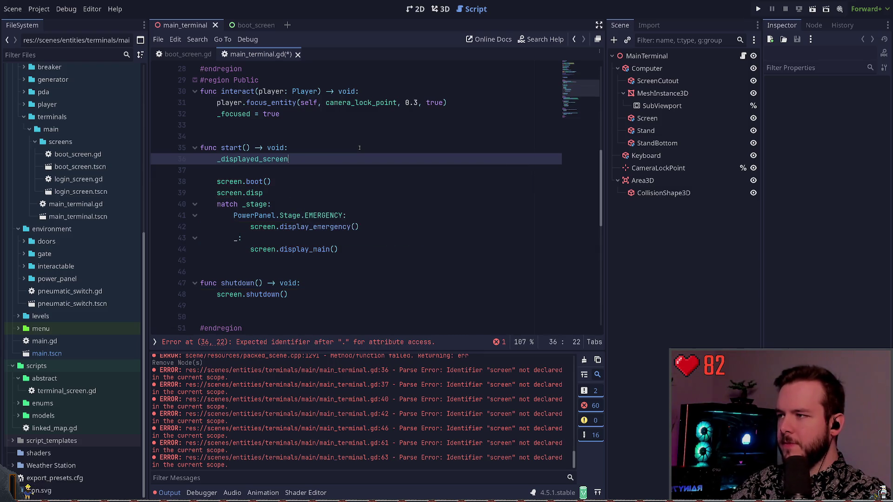
pyautogui.hotkey('ctrl', 'shift', 'Return')
pyautogui.write('if _displayed_screen !')
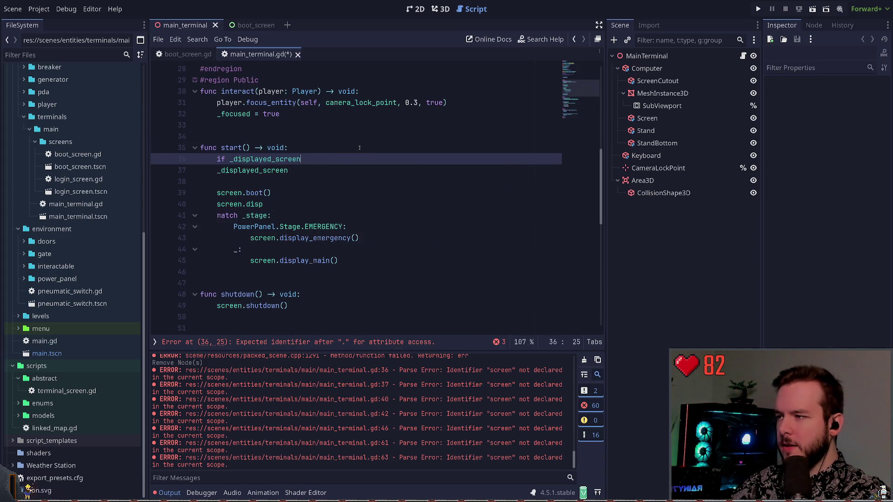
pyautogui.write('= null:')
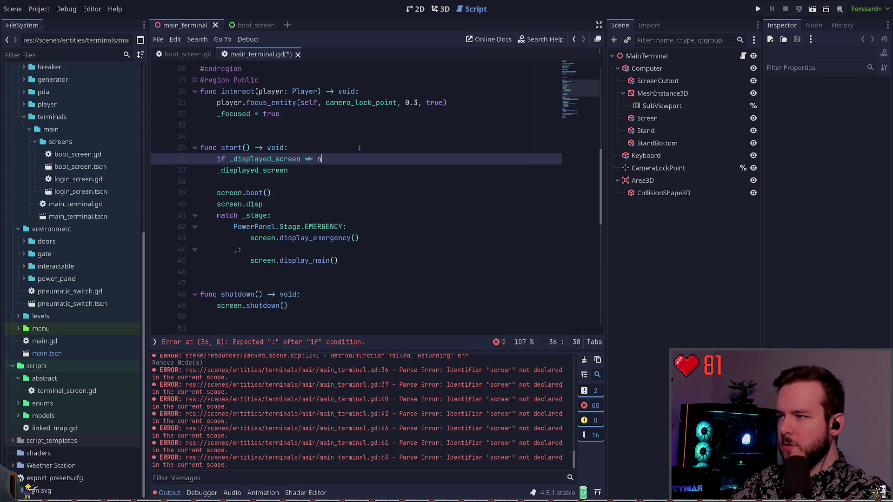
pyautogui.press('Return')
pyautogui.write('que')
pyautogui.press('BackSpace')
pyautogui.press('BackSpace')
pyautogui.press('BackSpace')
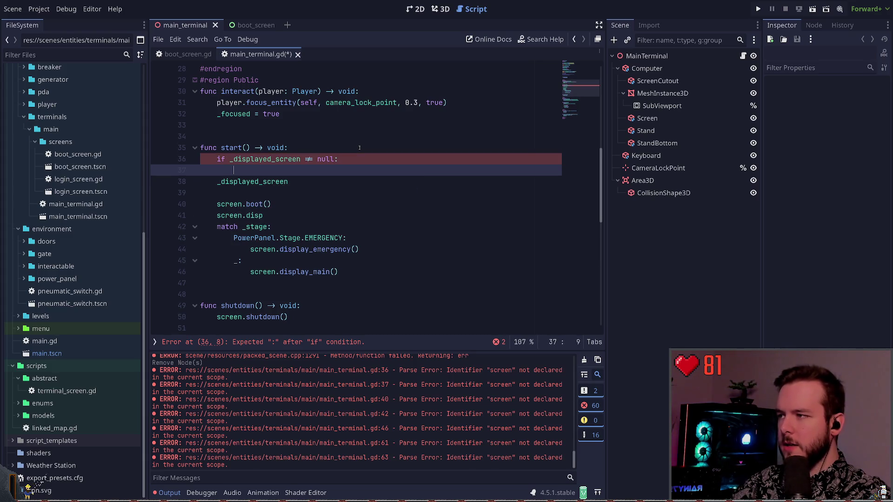
pyautogui.write('_displayed_screen.quee')
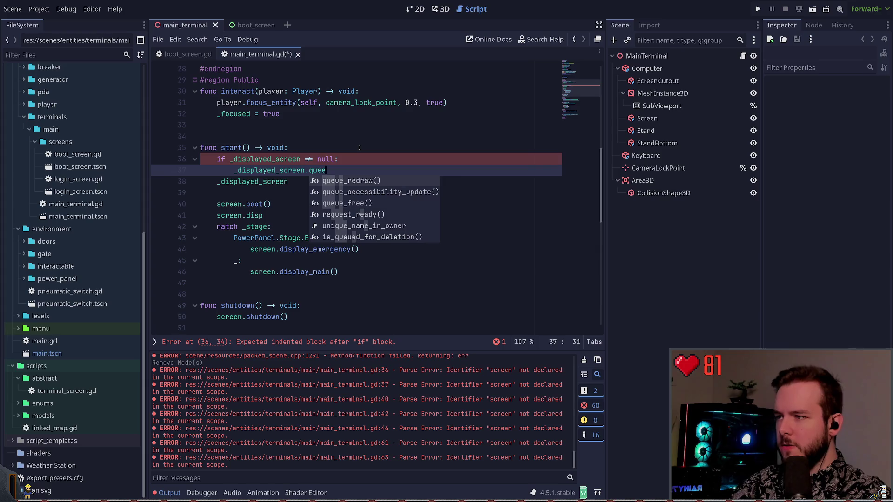
pyautogui.press('Return')
# Step: Replace the next line with an unfinished '_displayed_screen =' assignment
pyautogui.press('Down')
pyautogui.press('Home')
pyautogui.hotkey('shift', 'End')
pyautogui.press('BackSpace')
pyautogui.press('Tab')
pyautogui.write('_d')
pyautogui.press('Return')
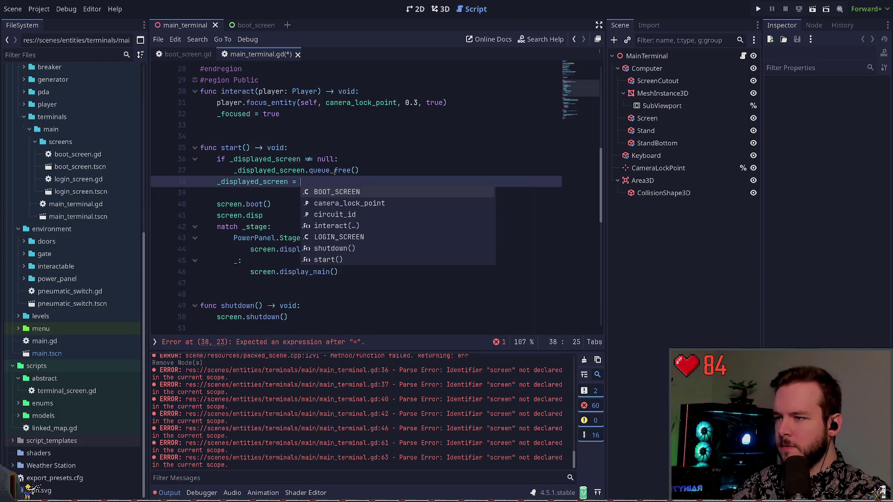
pyautogui.scroll(9, 337, 172)
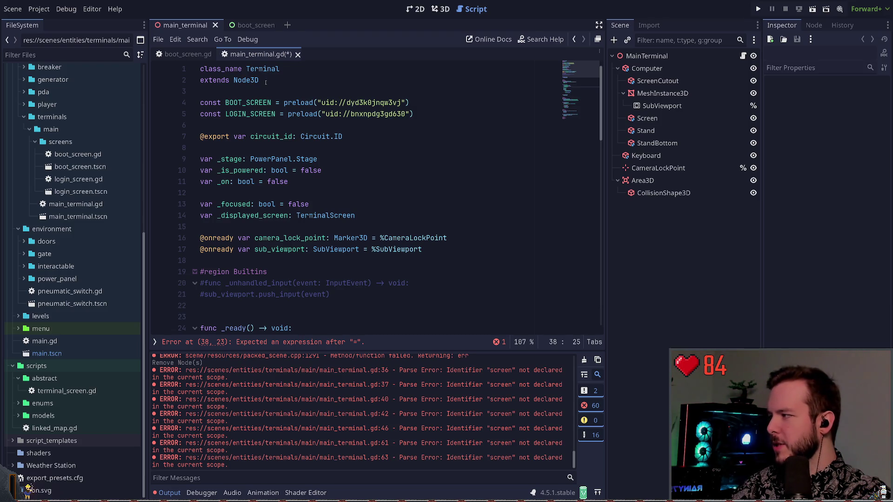
# Step: Check the variable declarations and save main_terminal.gd
pyautogui.scroll(-2, 315, 117)
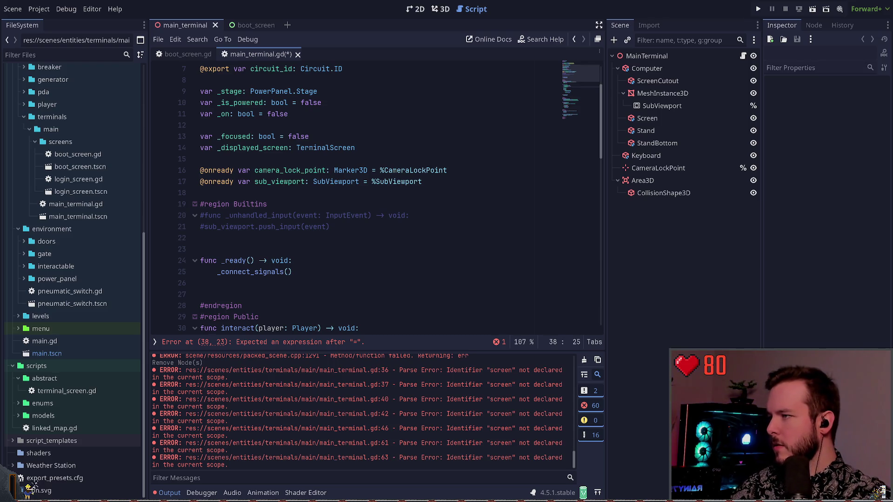
pyautogui.click(337, 193)
pyautogui.scroll(-1, 338, 210)
pyautogui.hotkey('ctrl', 's')
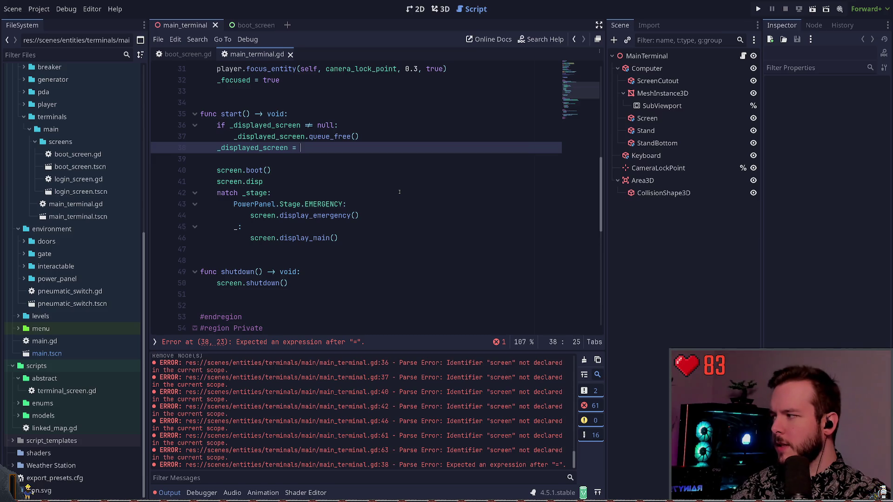
# Step: Select the sub_viewport variable name on line 17 and return to the _displayed_screen assignment
pyautogui.scroll(10, 483, 215)
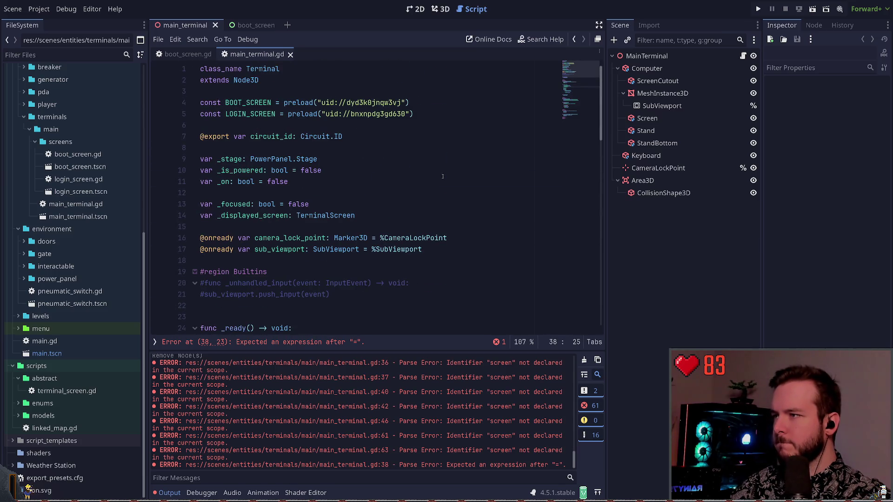
pyautogui.doubleClick(272, 249)
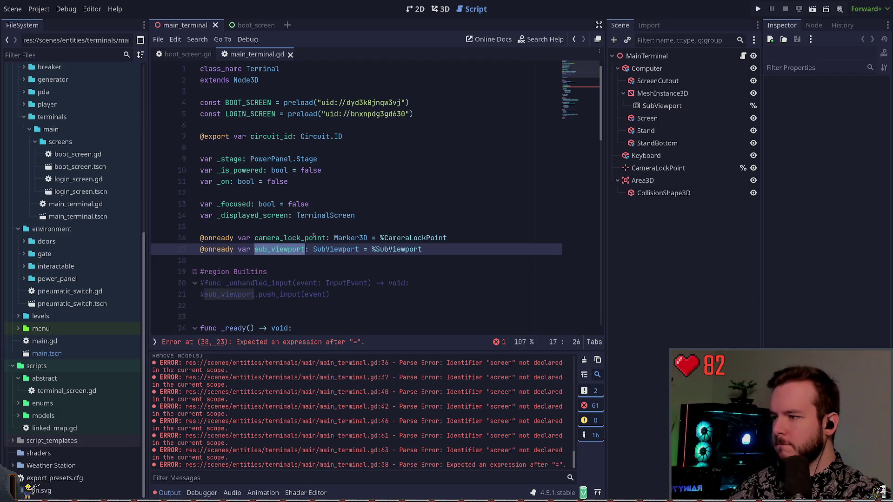
pyautogui.scroll(-10, 327, 225)
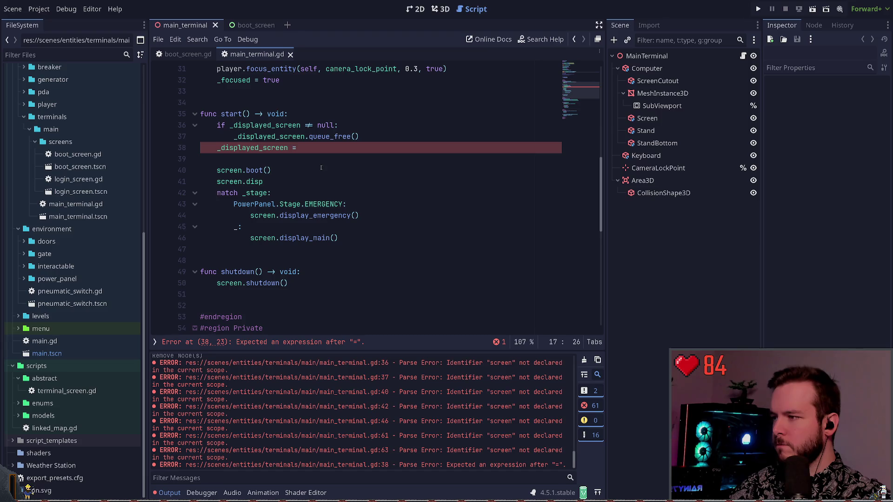
pyautogui.scroll(2, 359, 219)
pyautogui.click(355, 220)
# Step: Complete the assignment as '_displayed_screen = BOOT_SCREEN.instantiate()'
pyautogui.write('sub_viewport.')
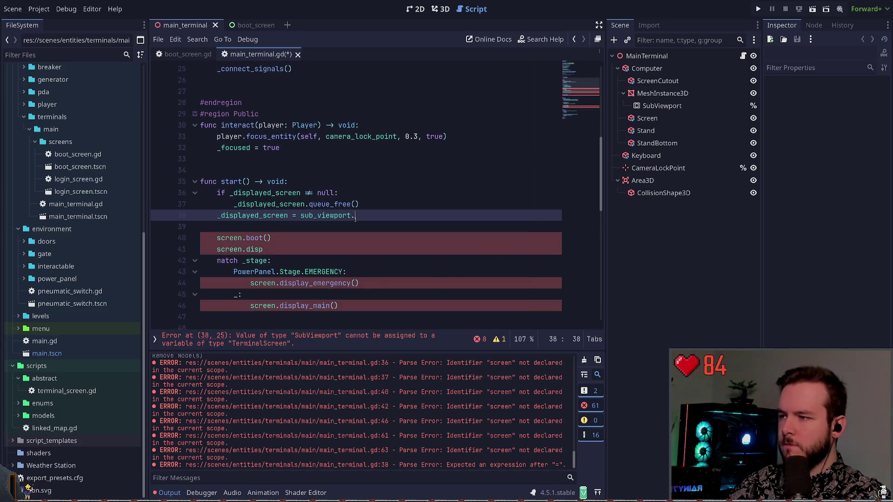
pyautogui.press('BackSpace')
pyautogui.press('BackSpace')
pyautogui.press('BackSpace')
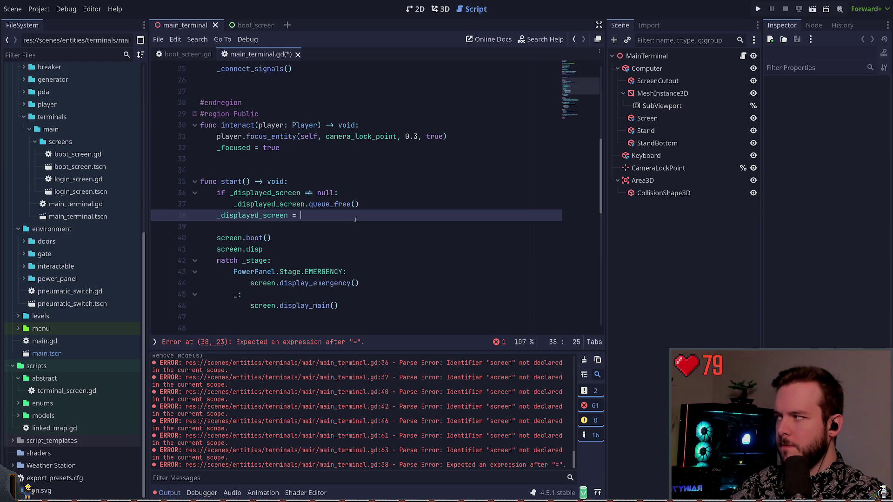
pyautogui.write('BOOT_SCREEN.inst')
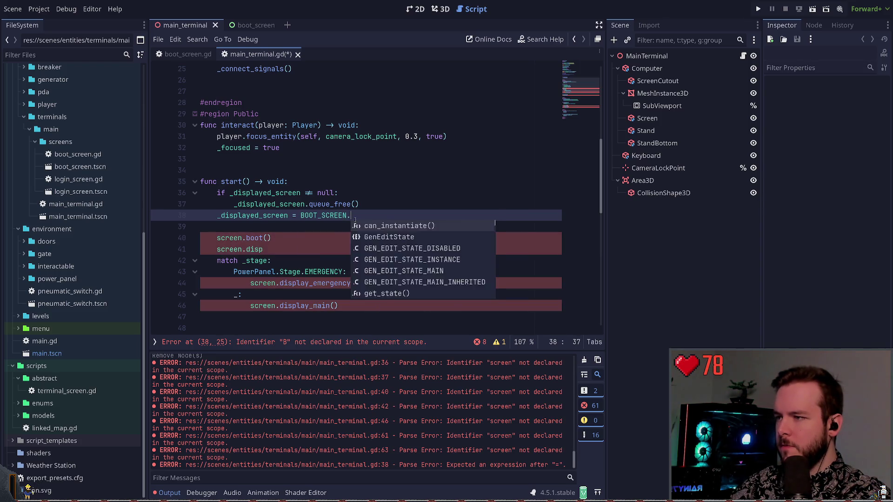
pyautogui.press('Return')
pyautogui.press('End')
pyautogui.press('Return')
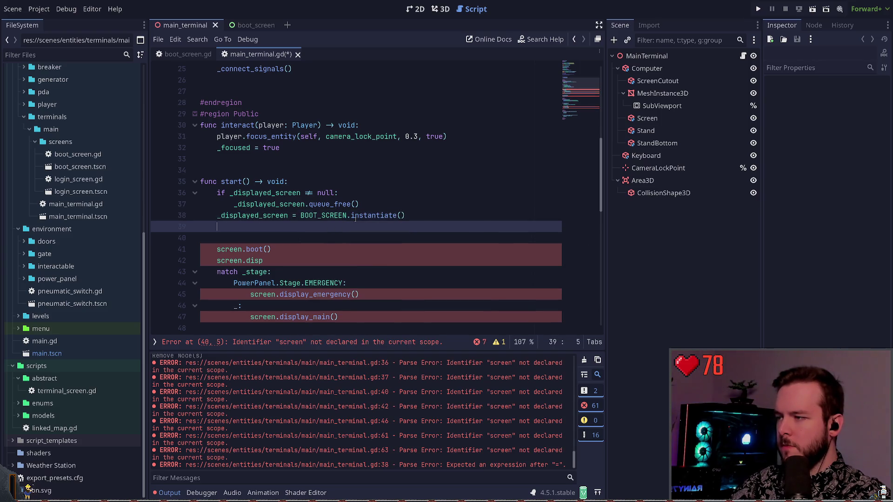
# Step: Discard a '_displayed_screen.add_child' attempt and add a sub_viewport.add_child() line instead
pyautogui.write('_di')
pyautogui.press('Return')
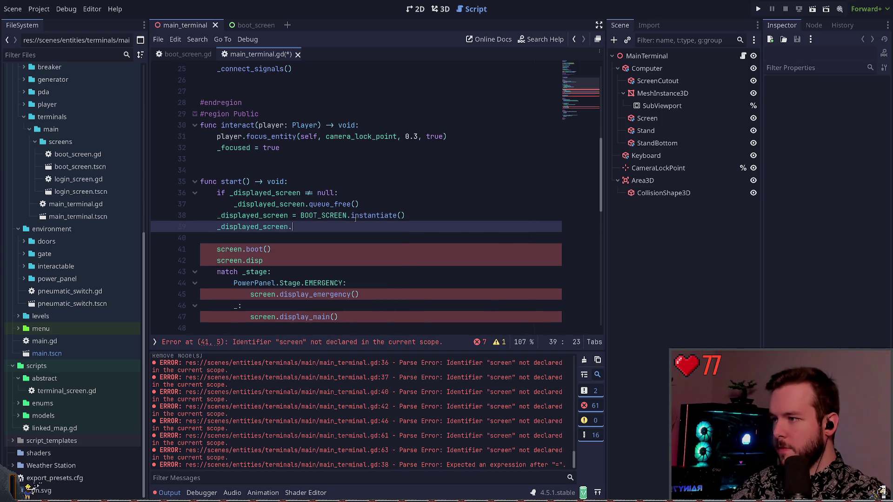
pyautogui.write('.add_ch')
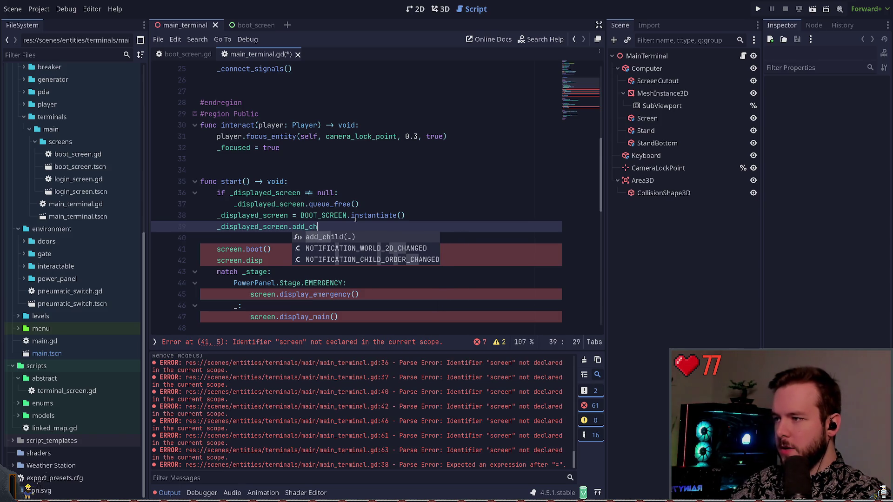
pyautogui.press('BackSpace')
pyautogui.press('BackSpace')
pyautogui.press('BackSpace')
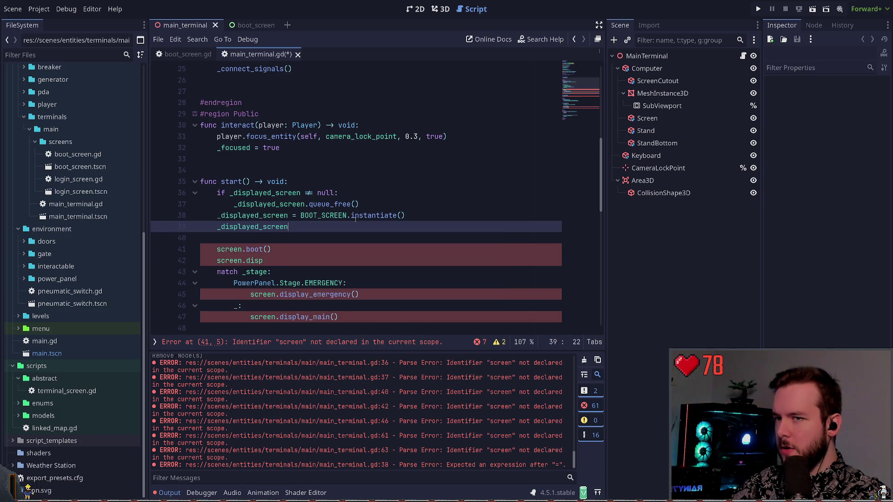
pyautogui.write('.add')
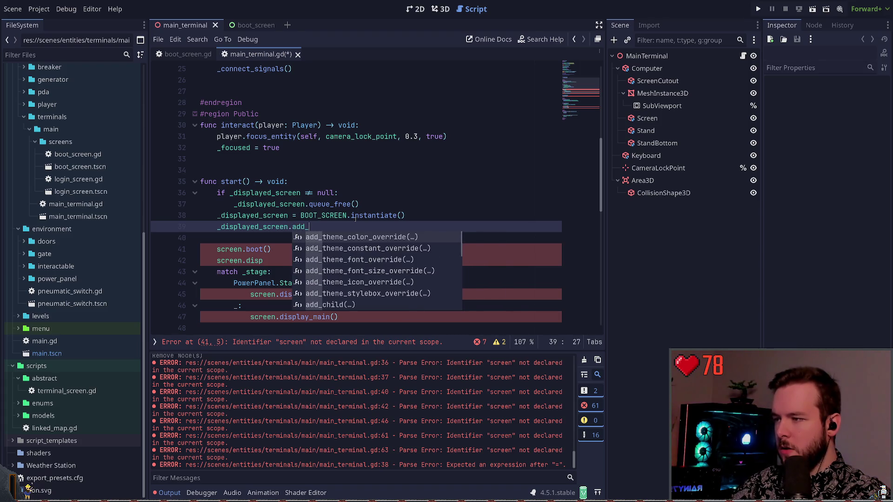
pyautogui.write('_ch')
pyautogui.press('Return')
pyautogui.hotkey('ctrl', 'z')
pyautogui.press('End')
pyautogui.press('Return')
pyautogui.write('sub_viewport.add')
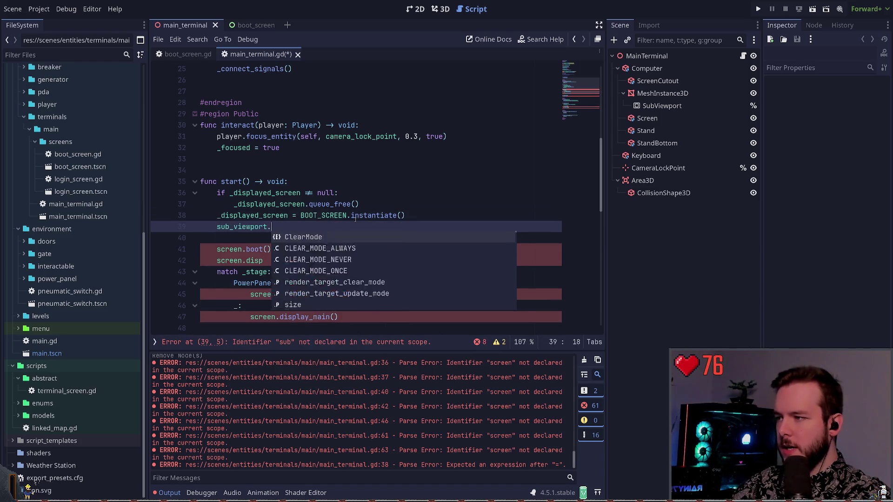
pyautogui.press('Return')
# Step: Pass _displayed_screen as the argument to sub_viewport.add_child()
pyautogui.press('Up')
pyautogui.press('Home')
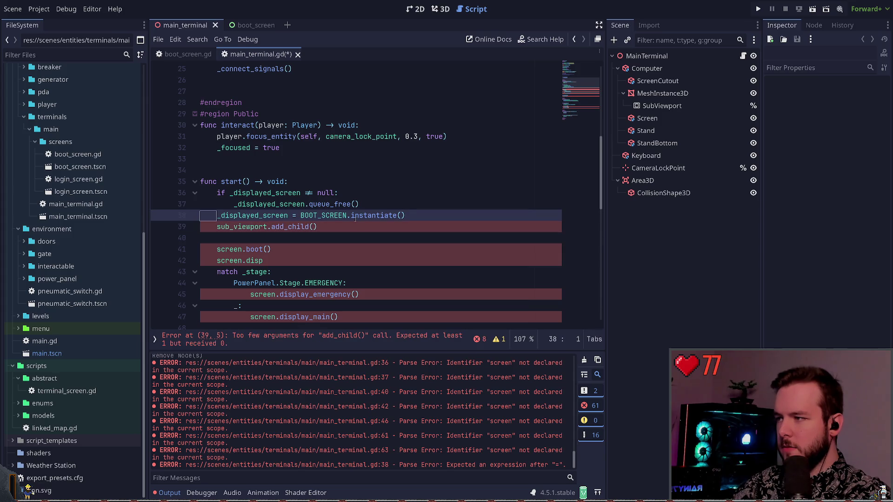
pyautogui.press('Down')
pyautogui.press('End')
pyautogui.press('Left')
pyautogui.write('_dis')
pyautogui.press('Return')
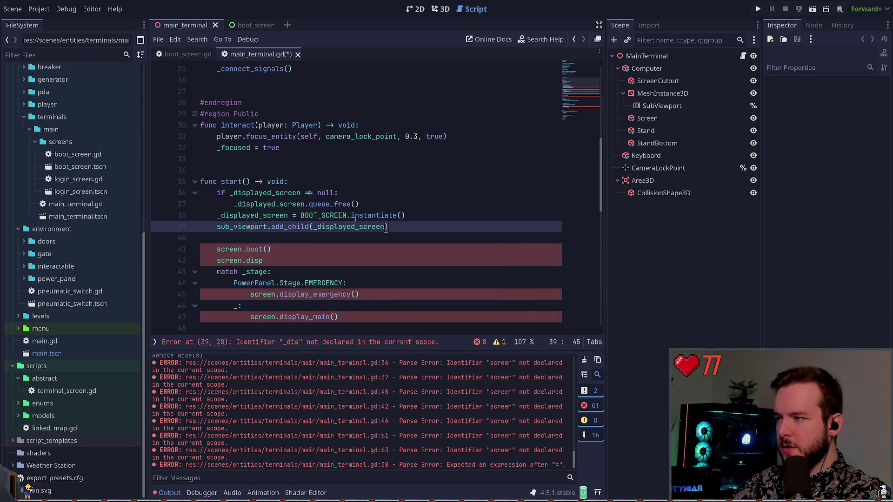
pyautogui.press('Up')
pyautogui.press('Up')
pyautogui.press('Up')
pyautogui.press('Up')
pyautogui.press('Return')
# Step: Call _display_boot() at the top of start()
pyautogui.write('_check')
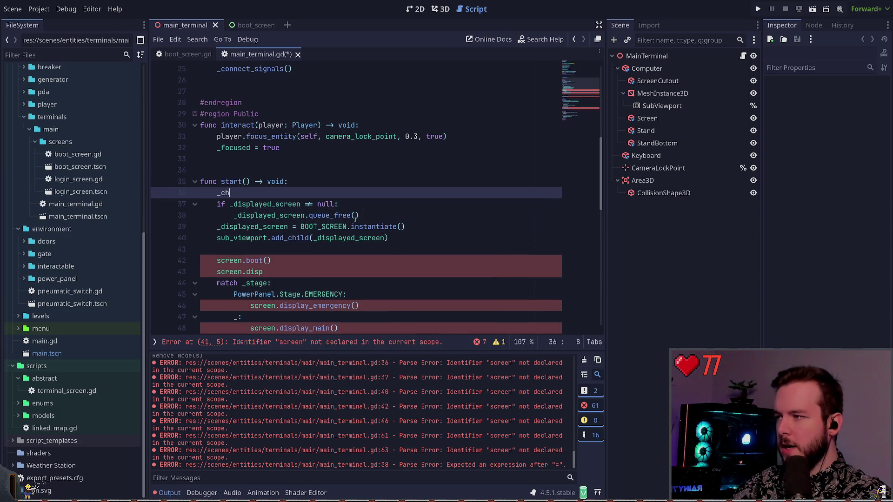
pyautogui.press('BackSpace')
pyautogui.press('BackSpace')
pyautogui.press('BackSpace')
pyautogui.press('Escape')
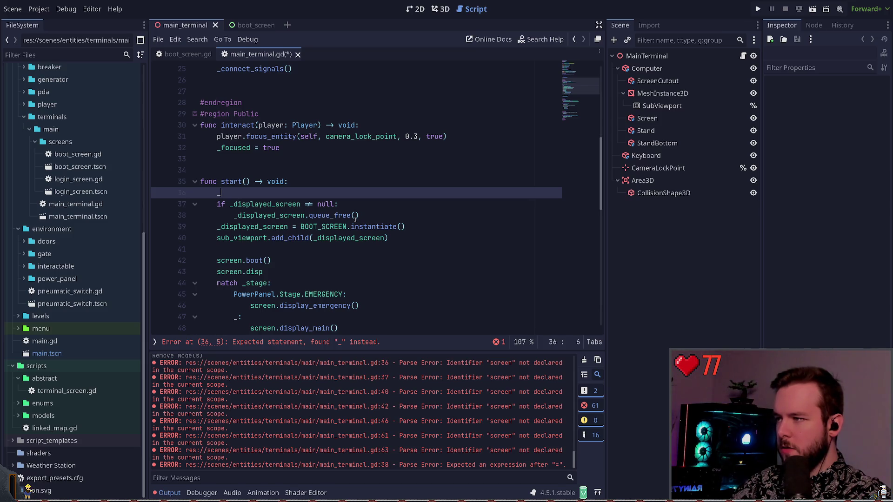
pyautogui.write('display_boot(')
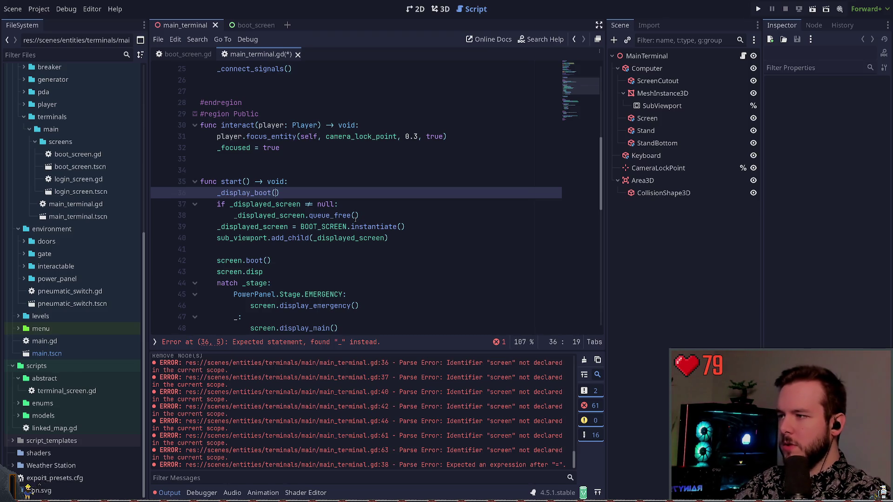
# Step: Add 'func _display_boot() -> void:' with a pass body after _check_power(), before #endregion
pyautogui.scroll(-9, 349, 212)
pyautogui.scroll(2, 343, 205)
pyautogui.scroll(-6, 354, 174)
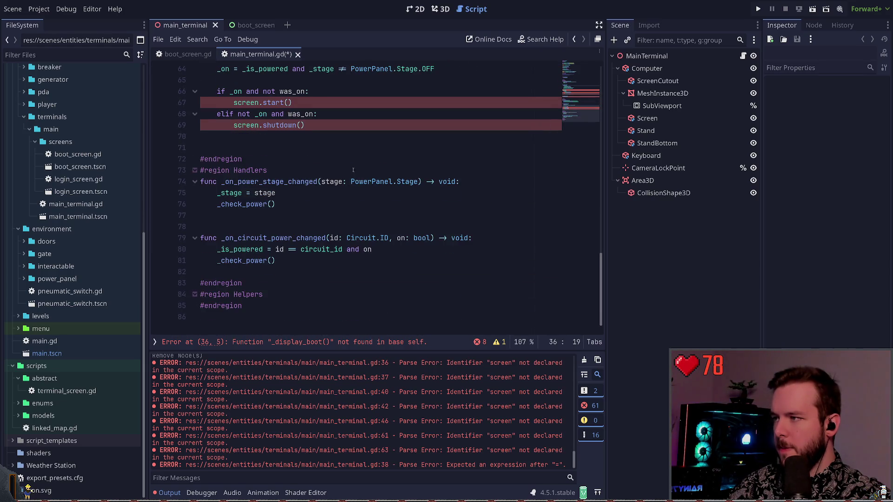
pyautogui.click(353, 158)
pyautogui.press('Up')
pyautogui.press('Return')
pyautogui.press('Up')
pyautogui.write('func _display_boot() -> void:')
pyautogui.press('Return')
pyautogui.write('pass')
pyautogui.press('Up')
pyautogui.press('End')
pyautogui.scroll(12, 349, 162)
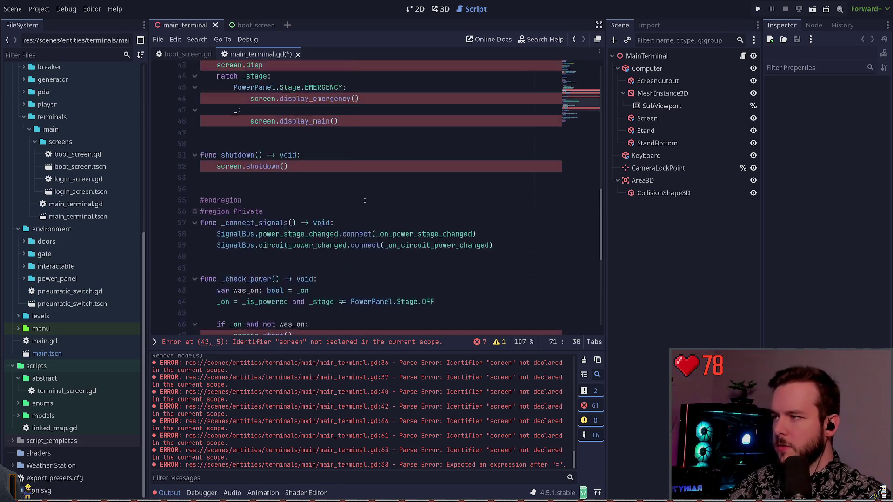
pyautogui.scroll(-10, 370, 186)
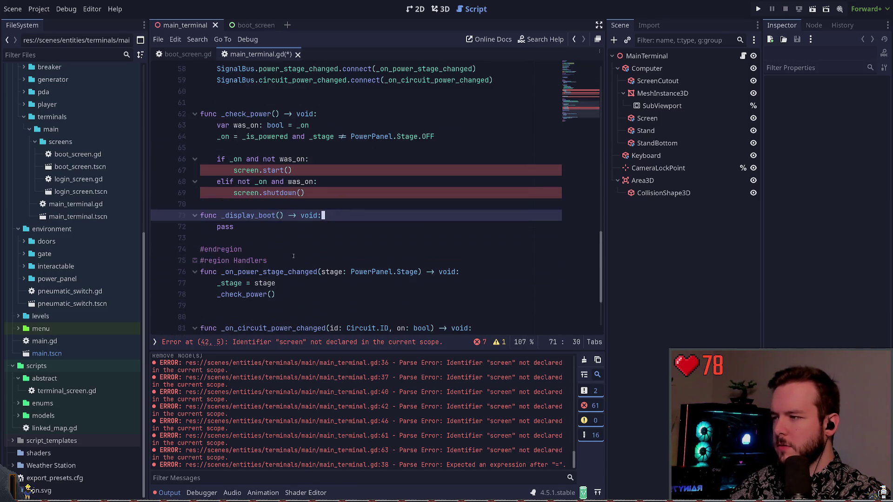
pyautogui.click(230, 215)
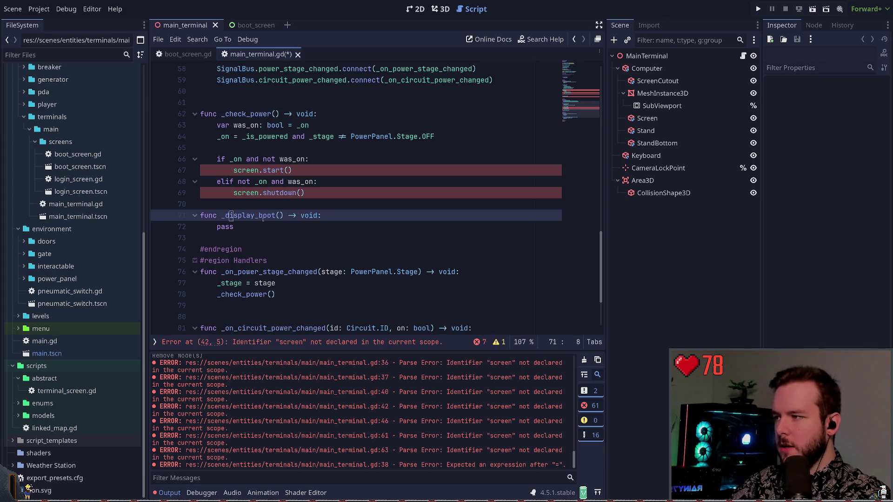
# Step: Remove the _display_boot() stub function and its call in start(), saving the script
pyautogui.press('BackSpace')
pyautogui.hotkey('ctrl', 'Delete')
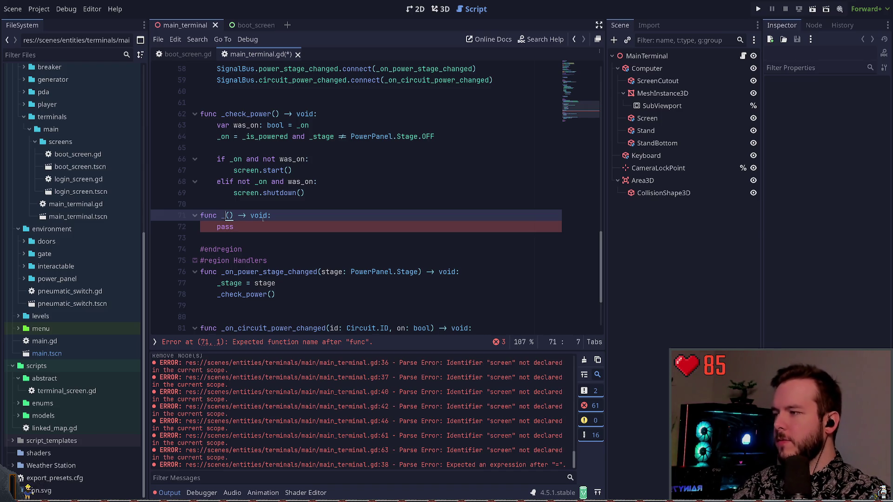
pyautogui.click(309, 214)
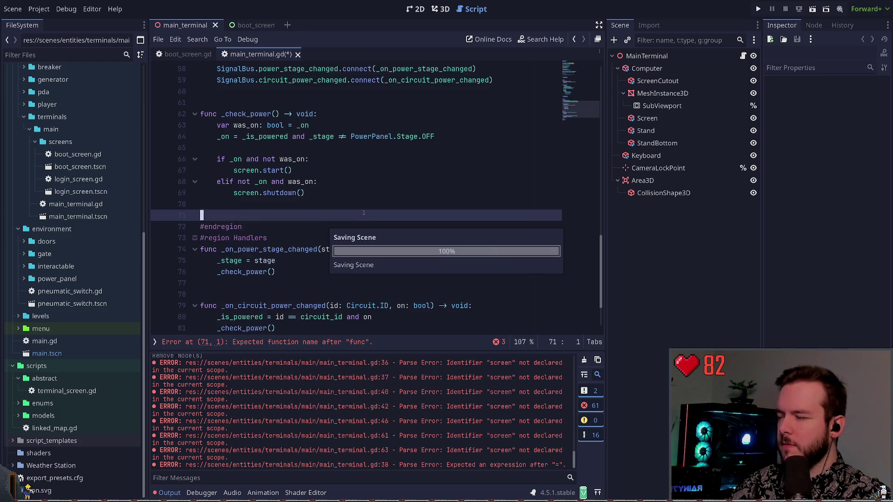
pyautogui.hotkey('ctrl', 's')
pyautogui.scroll(10, 325, 214)
pyautogui.click(279, 159)
pyautogui.hotkey('shift', 'Home')
pyautogui.press('BackSpace')
pyautogui.hotkey('ctrl', 'shift', 'k')
pyautogui.hotkey('ctrl', 's')
# Step: Add 'await _displayed_screen.boot()' after the add_child line, then open terminal_screen.gd
pyautogui.click(400, 182)
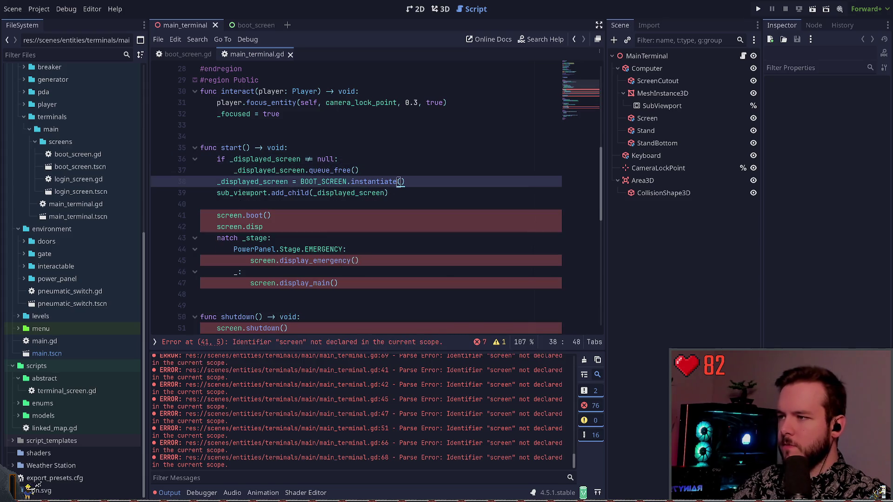
pyautogui.press('Up')
pyautogui.press('End')
pyautogui.press('Return')
pyautogui.hotkey('ctrl', 's')
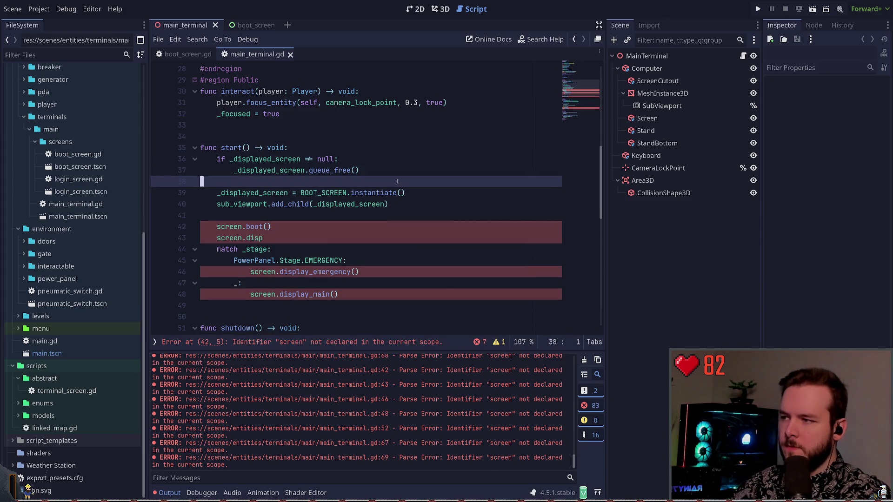
pyautogui.press('Down')
pyautogui.press('Down')
pyautogui.press('End')
pyautogui.press('Return')
pyautogui.write('await _dis')
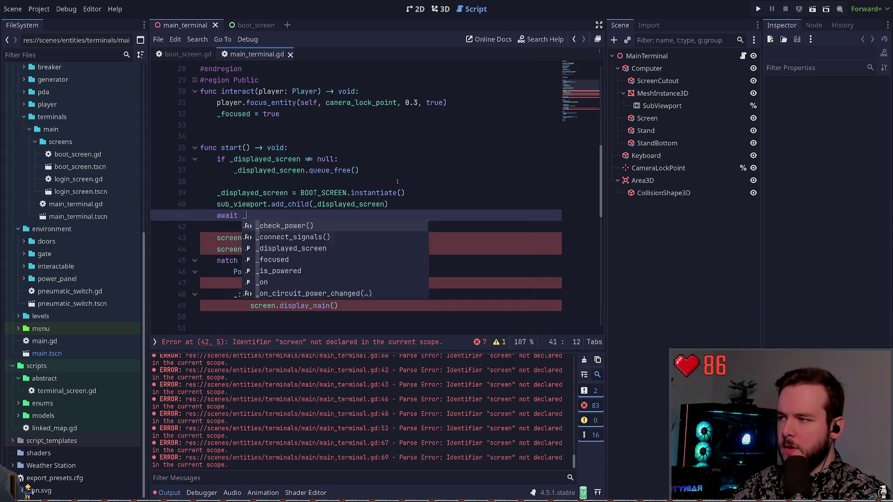
pyautogui.press('Return')
pyautogui.write('.')
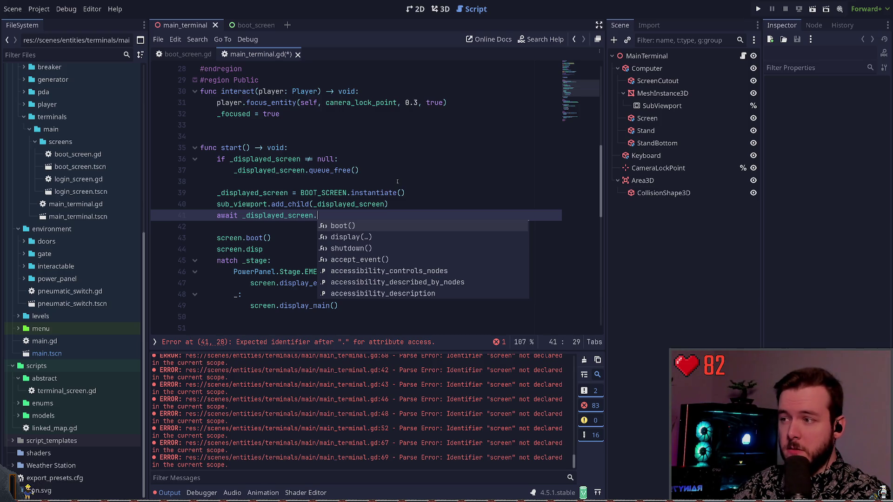
pyautogui.press('Return')
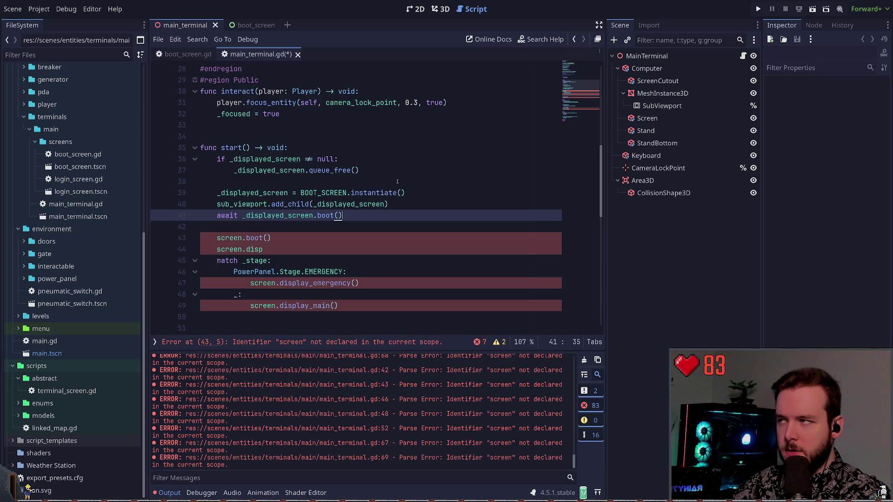
pyautogui.doubleClick(110, 395)
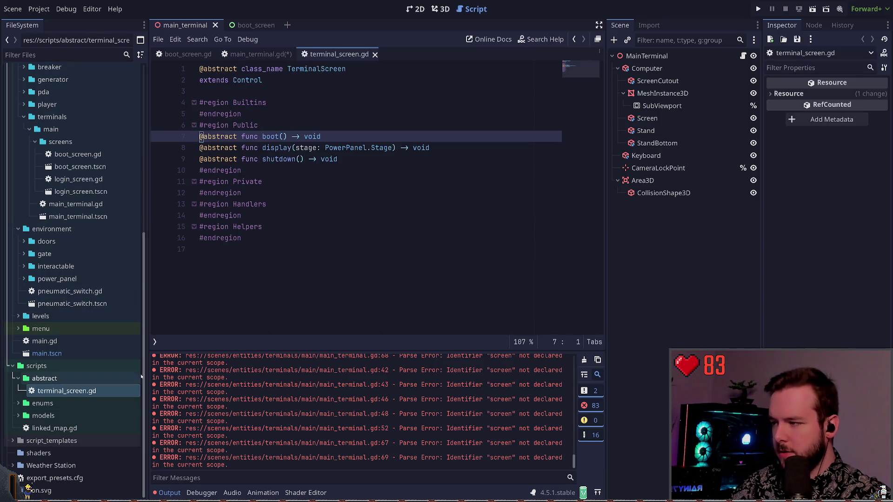
pyautogui.moveTo(322, 136); pyautogui.dragTo(174, 135)
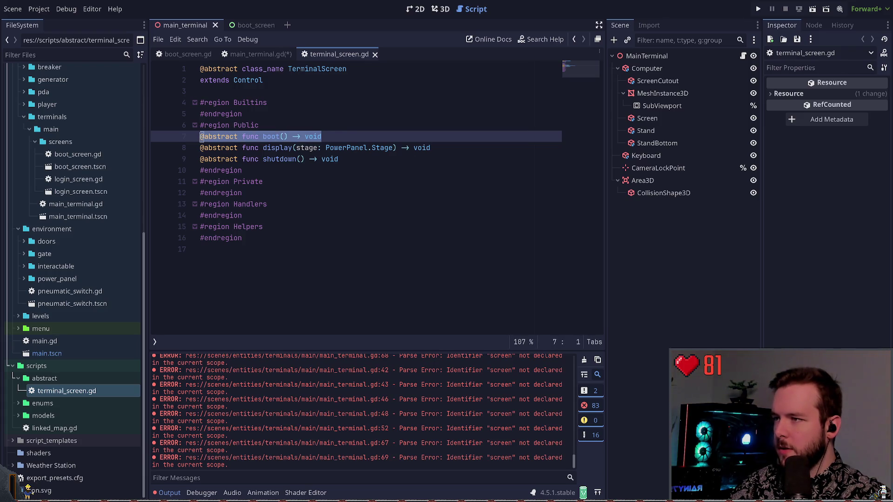
pyautogui.moveTo(362, 136); pyautogui.dragTo(201, 138)
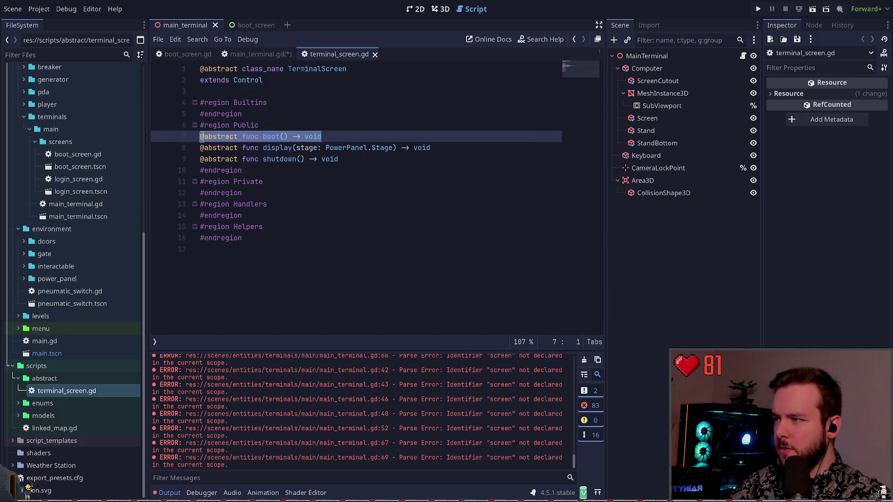
pyautogui.press('Delete')
pyautogui.press('Delete')
pyautogui.hotkey('ctrl', 's')
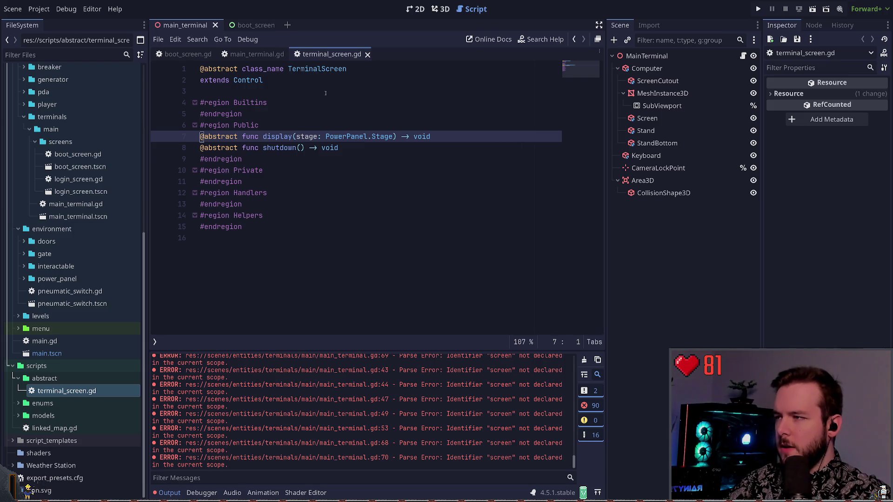
pyautogui.click(348, 148)
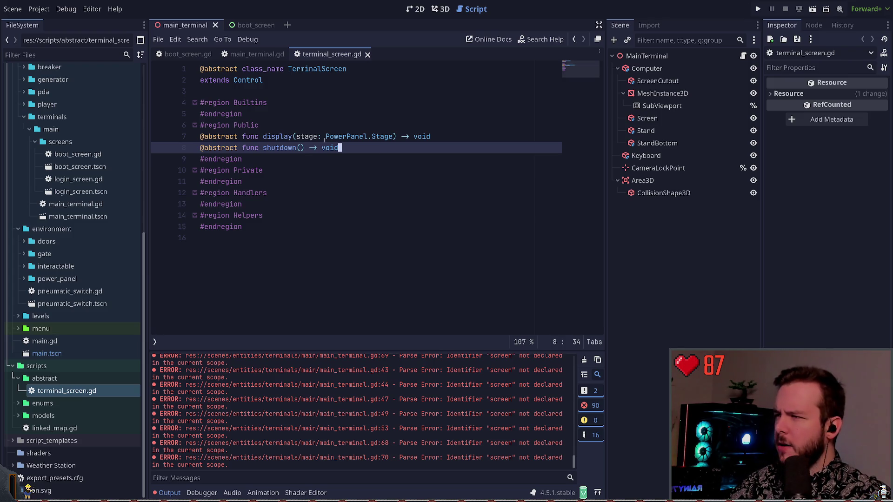
pyautogui.click(256, 54)
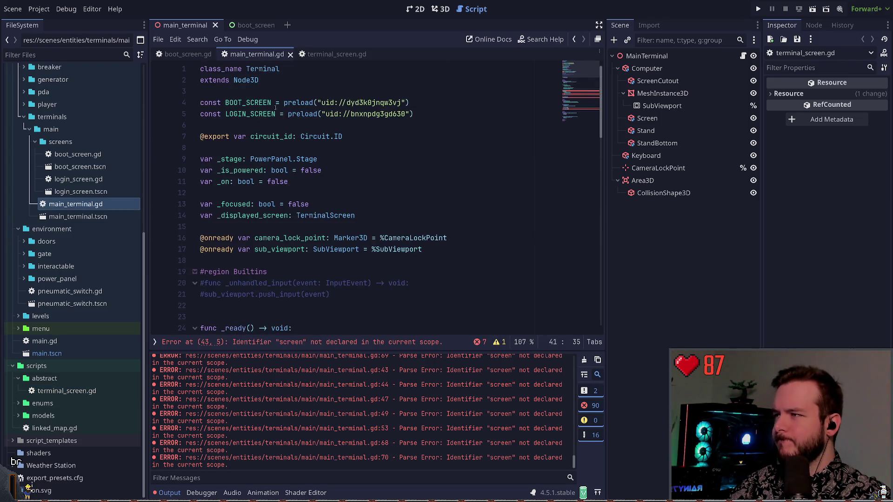
# Step: In boot_screen.gd, change the base class from TerminalScreen to Control and save
pyautogui.click(256, 25)
pyautogui.scroll(3, 298, 116)
pyautogui.click(297, 81)
pyautogui.hotkey('ctrl', 'BackSpace')
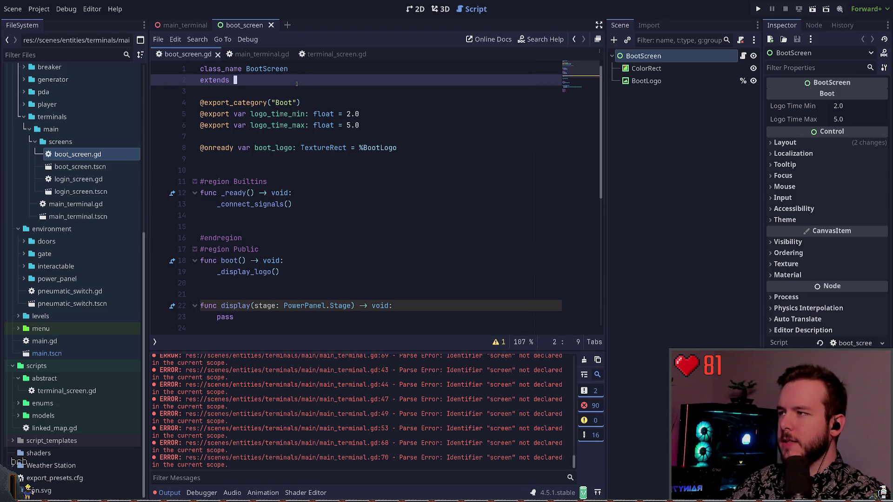
pyautogui.write('C')
pyautogui.hotkey('ctrl', 's')
# Step: Select and delete the display and shutdown functions, then save
pyautogui.scroll(-5, 296, 140)
pyautogui.click(294, 160)
pyautogui.scroll(2, 294, 164)
pyautogui.scroll(1, 294, 164)
pyautogui.moveTo(235, 261)
pyautogui.mouseDown()
pyautogui.moveTo(218, 170)
pyautogui.moveTo(200, 159)
pyautogui.mouseUp()
pyautogui.click(265, 189)
pyautogui.scroll(4, 268, 195)
pyautogui.scroll(-4, 274, 209)
pyautogui.click(273, 226)
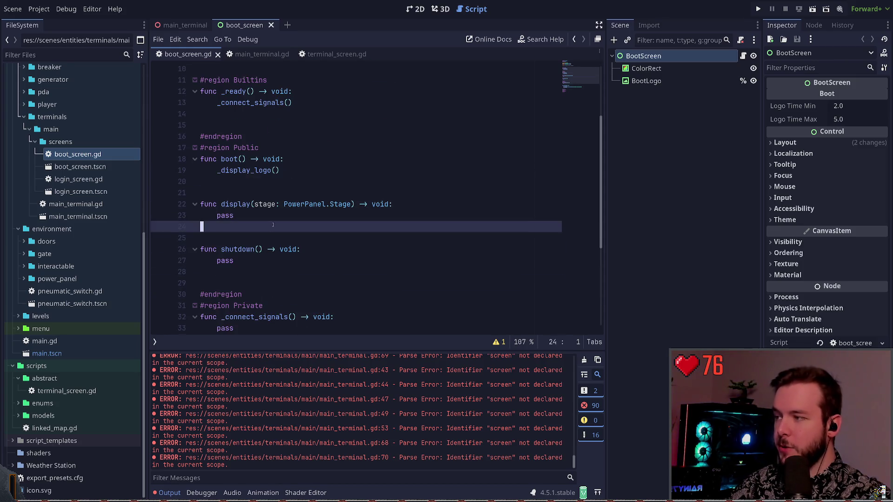
pyautogui.press('Down')
pyautogui.press('Down')
pyautogui.press('Down')
pyautogui.press('End')
pyautogui.hotkey('shift', 'Up')
pyautogui.hotkey('shift', 'Up')
pyautogui.hotkey('shift', 'Up')
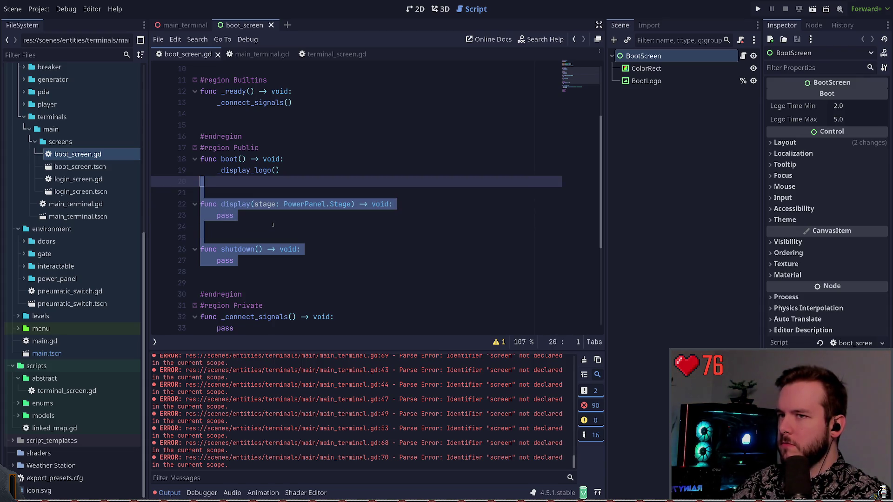
pyautogui.press('Delete')
pyautogui.hotkey('ctrl', 's')
pyautogui.scroll(-1, 302, 215)
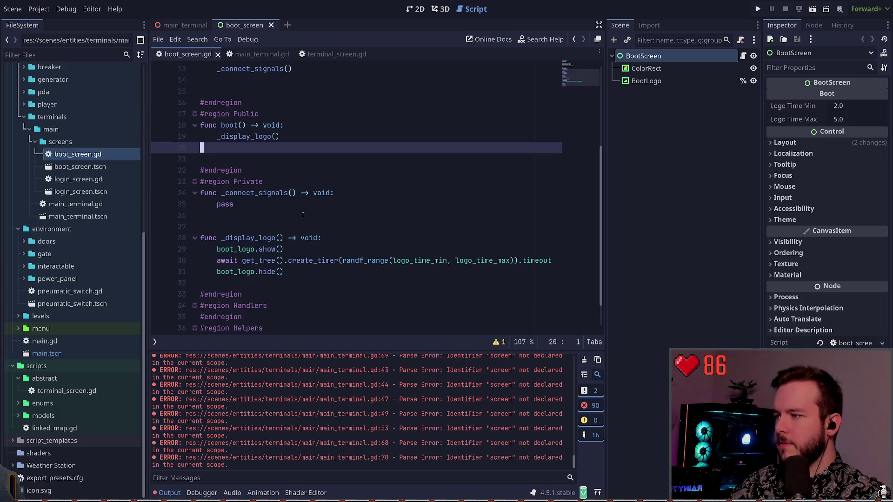
pyautogui.scroll(-1, 303, 215)
# Step: Undo the deletion so the display and shutdown functions are restored
pyautogui.hotkey('ctrl', 'z')
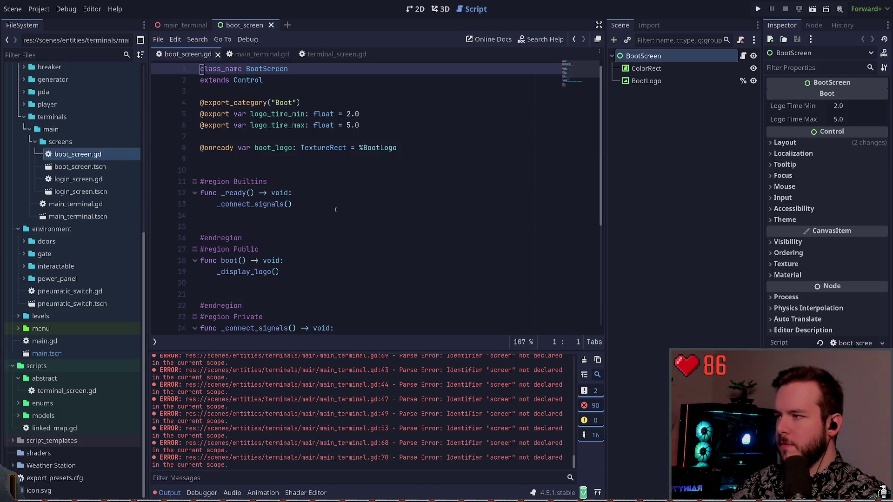
pyautogui.hotkey('ctrl', 'z')
pyautogui.hotkey('ctrl', 'z')
pyautogui.hotkey('ctrl', 'z')
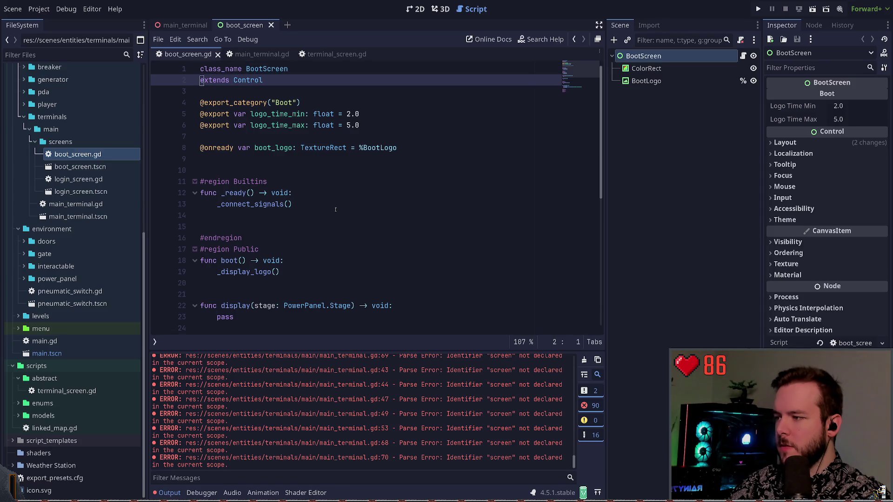
pyautogui.hotkey('ctrl', 'y')
pyautogui.hotkey('ctrl', 'y')
pyautogui.hotkey('ctrl', 'y')
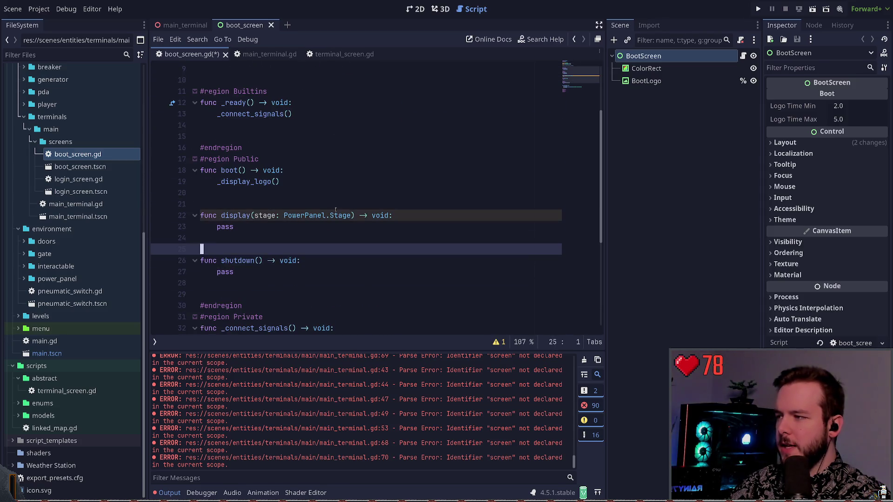
pyautogui.hotkey('ctrl', 'z')
pyautogui.hotkey('ctrl', 'z')
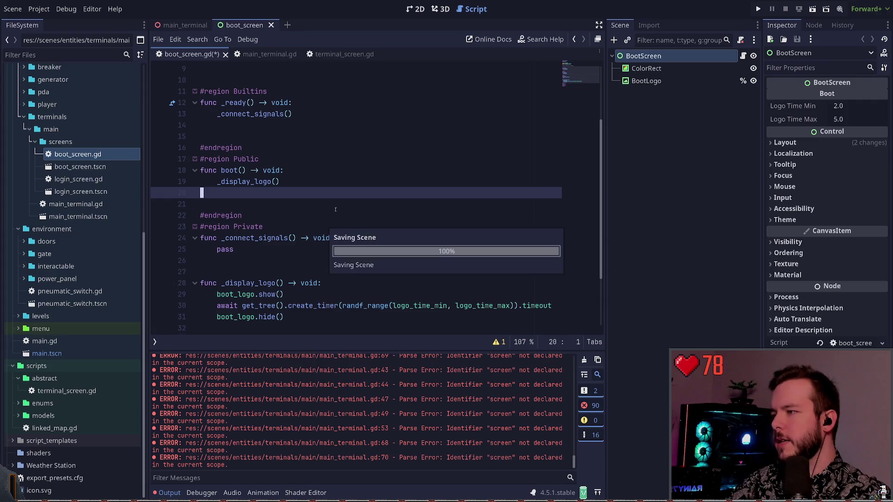
pyautogui.hotkey('ctrl', 'z')
pyautogui.scroll(1, 346, 206)
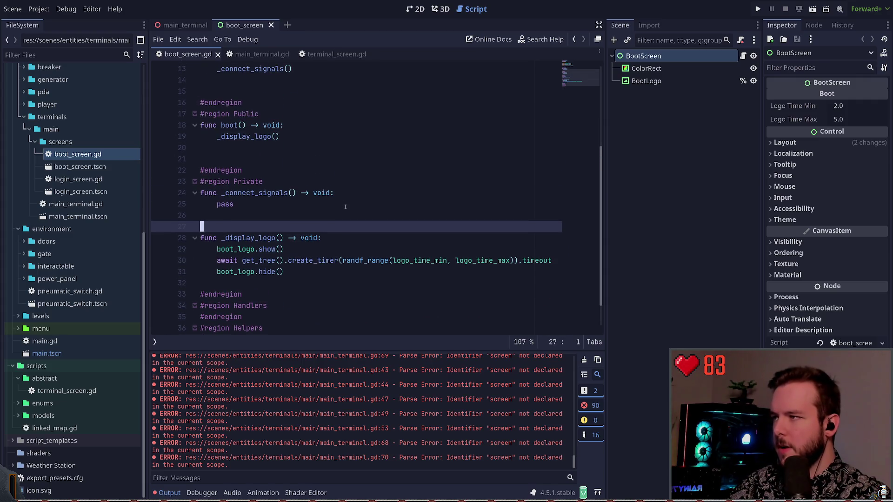
# Step: Move the logo show, wait and hide lines from _display_logo into boot(), fixing the indent
pyautogui.moveTo(306, 273); pyautogui.dragTo(181, 248)
pyautogui.hotkey('ctrl', 'x')
pyautogui.moveTo(299, 141); pyautogui.dragTo(217, 138)
pyautogui.hotkey('ctrl', 'v')
pyautogui.click(298, 136)
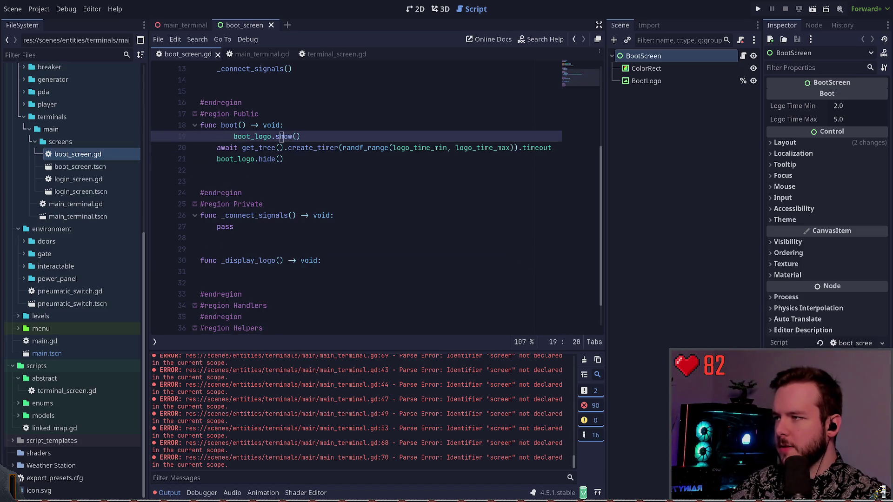
pyautogui.hotkey('shift', 'Tab')
# Step: Delete the now-empty _display_logo function and return to main_terminal.gd
pyautogui.click(201, 205)
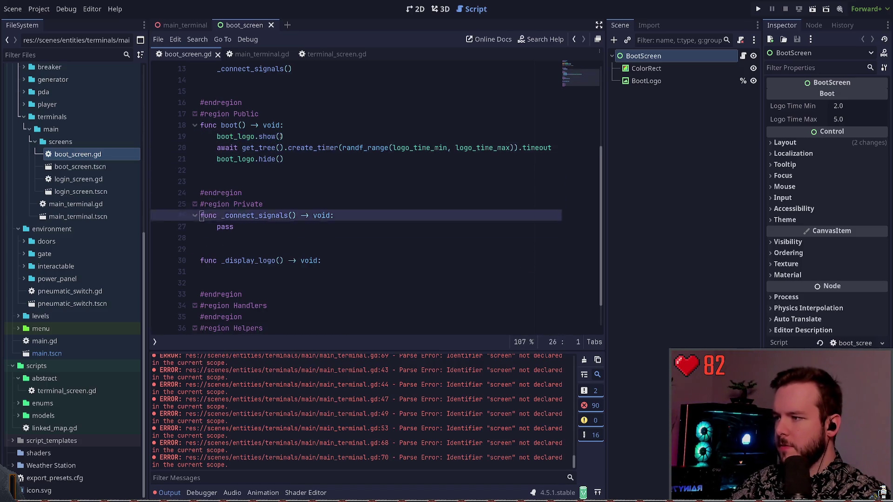
pyautogui.tripleClick(260, 261)
pyautogui.press('BackSpace')
pyautogui.scroll(4, 326, 160)
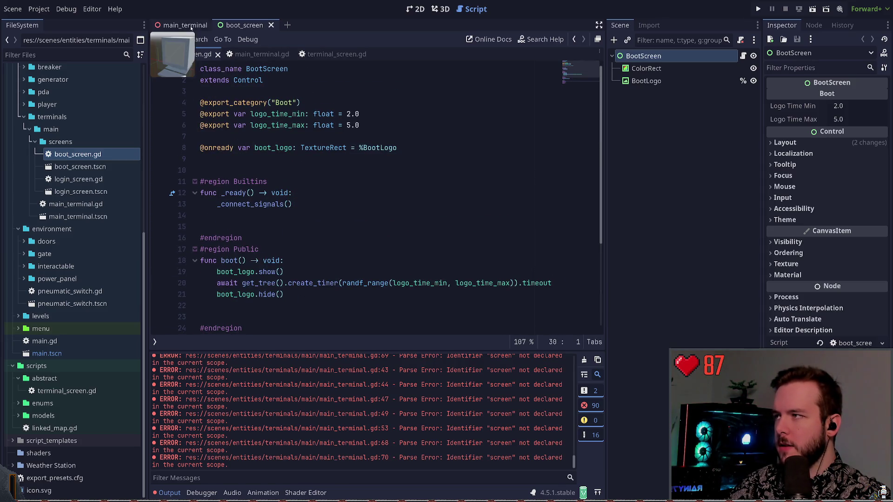
pyautogui.click(255, 55)
pyautogui.scroll(-10, 325, 192)
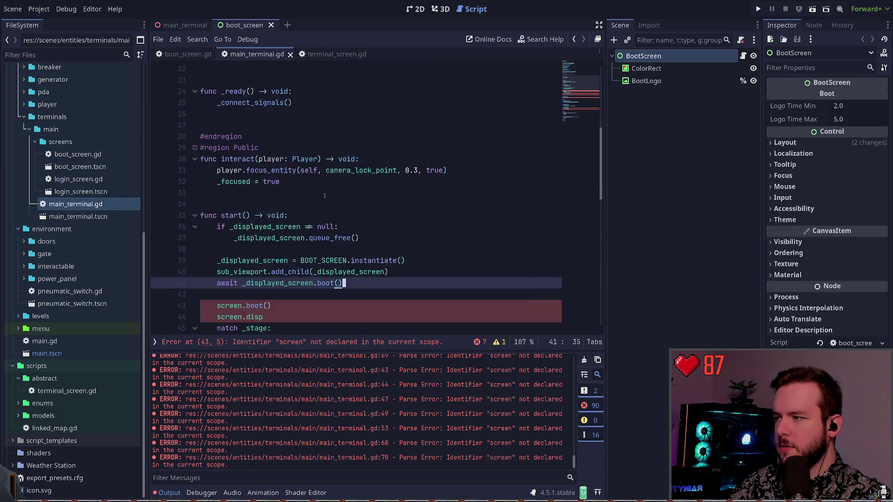
# Step: Replace the old screen.boot() and screen.disp lines in start() with _displayed_screen.display()
pyautogui.scroll(3, 325, 193)
pyautogui.click(317, 165)
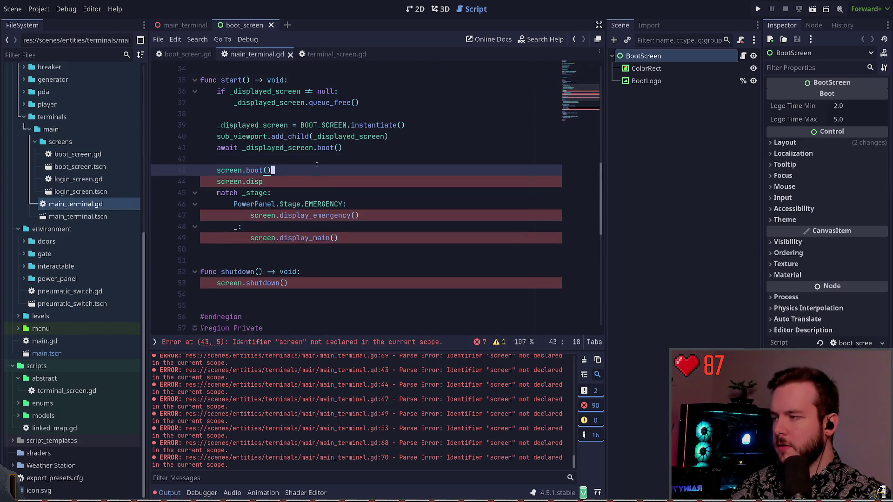
pyautogui.press('Up')
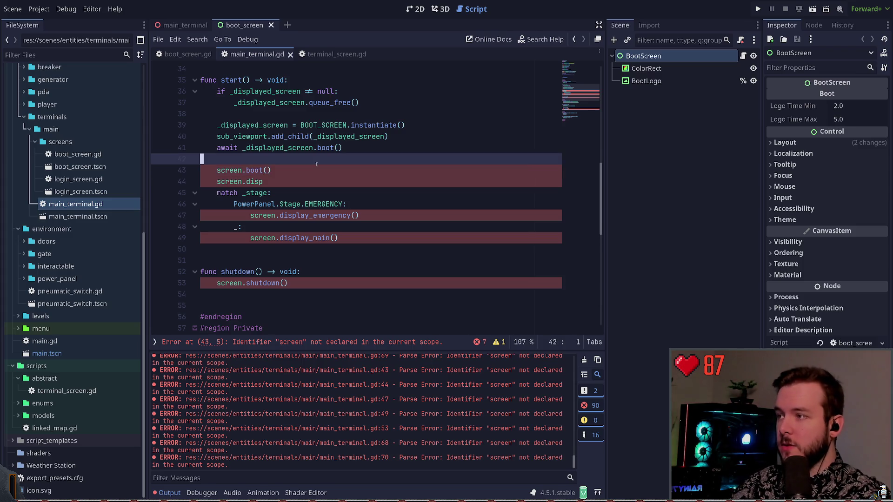
pyautogui.press('Down')
pyautogui.hotkey('ctrl', 'x')
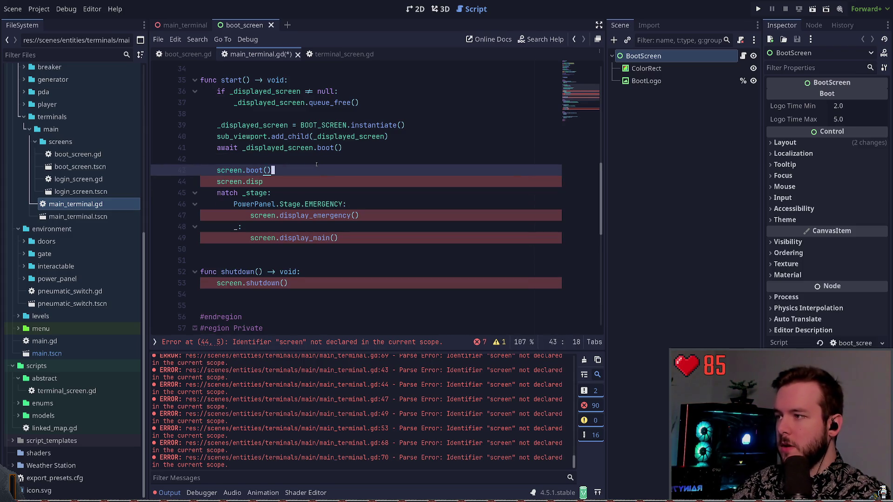
pyautogui.hotkey('ctrl', 'x')
pyautogui.press('Up')
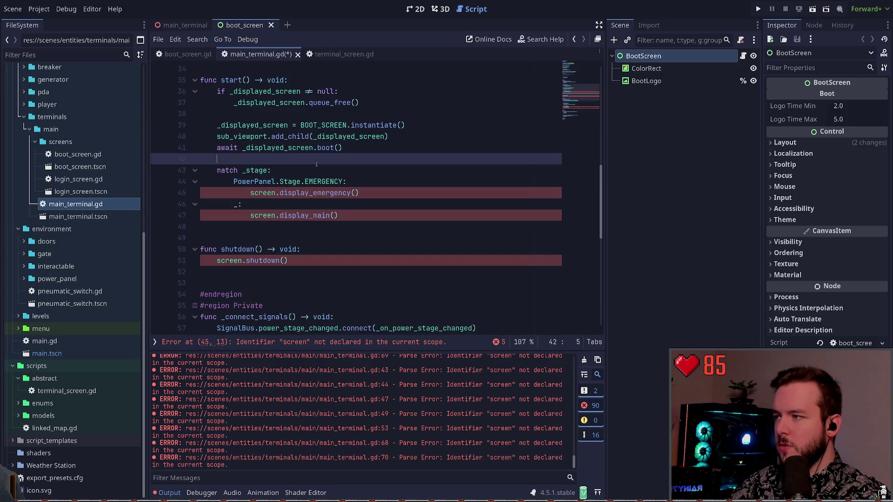
pyautogui.write('_d')
pyautogui.press('Return')
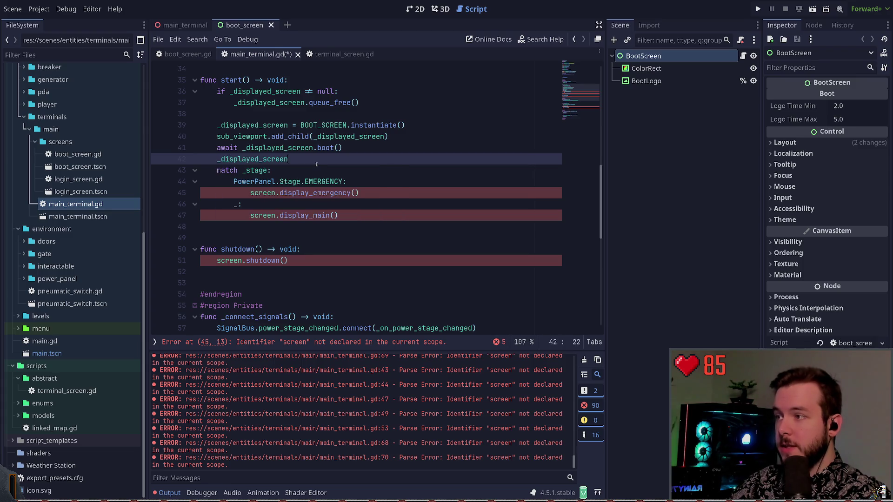
pyautogui.write('.di')
pyautogui.press('Return')
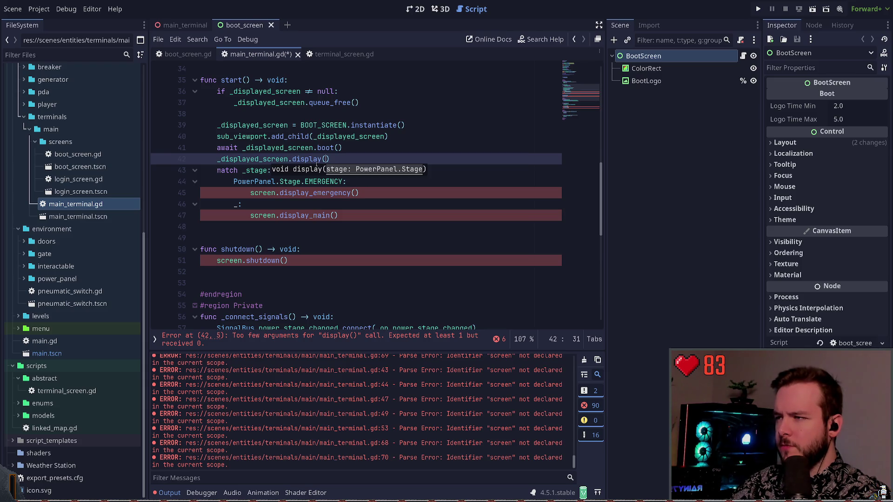
# Step: Add a _show_boot() call on a new line at the top of start()
pyautogui.press('Up')
pyautogui.press('End')
pyautogui.press('Up')
pyautogui.press('Up')
pyautogui.press('Up')
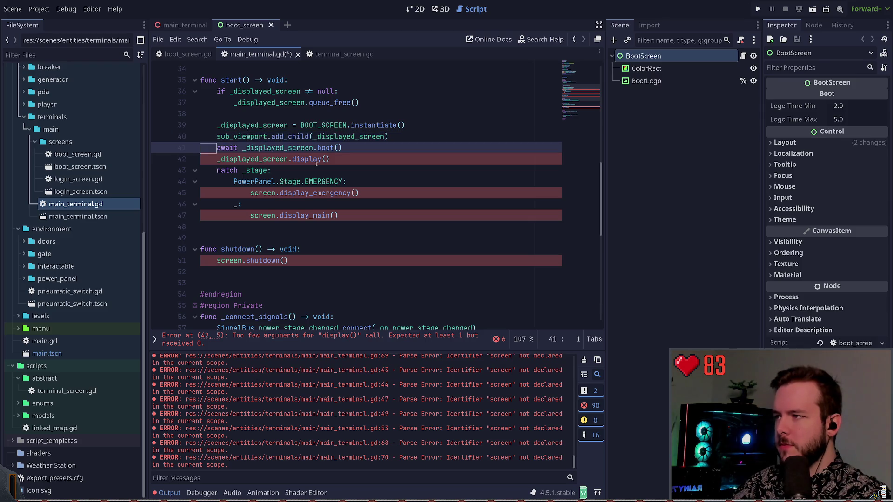
pyautogui.scroll(1, 316, 164)
pyautogui.press('Return')
pyautogui.write('_show_boot()')
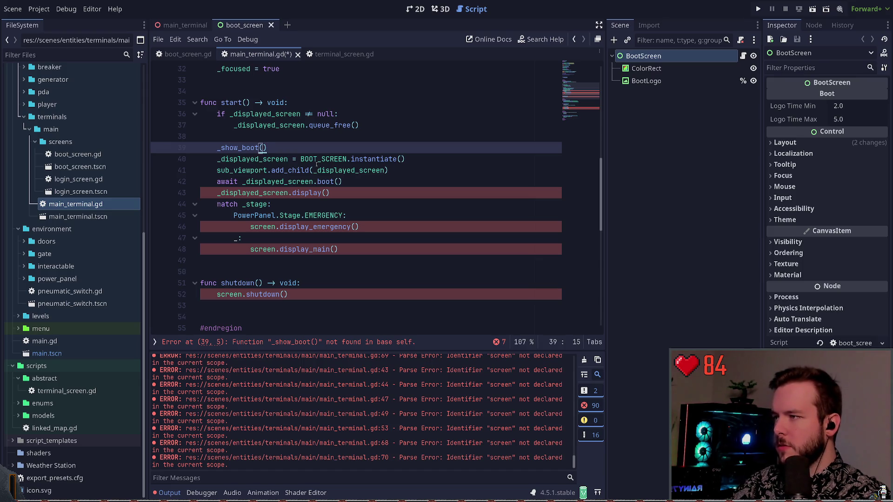
pyautogui.write('_screen')
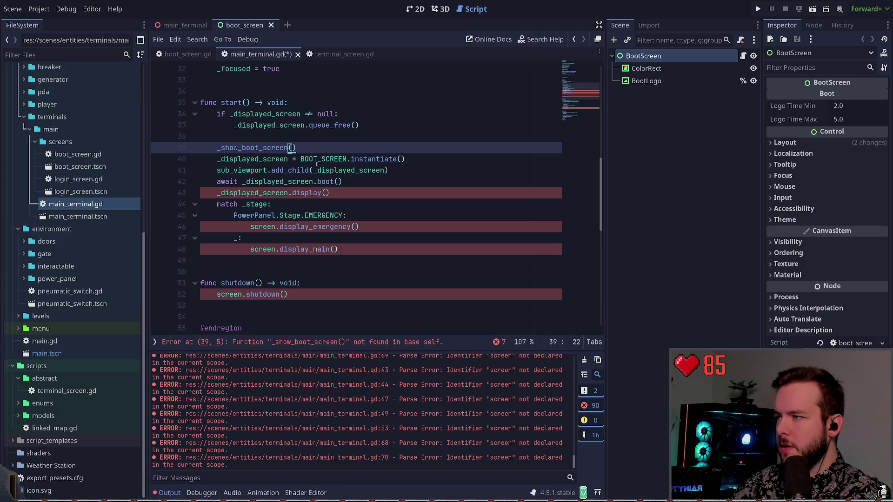
# Step: Declare a new func _show_boot_screen() below _check_power
pyautogui.press('Down')
pyautogui.press('Down')
pyautogui.press('Down')
pyautogui.press('Down')
pyautogui.press('Down')
pyautogui.press('Down')
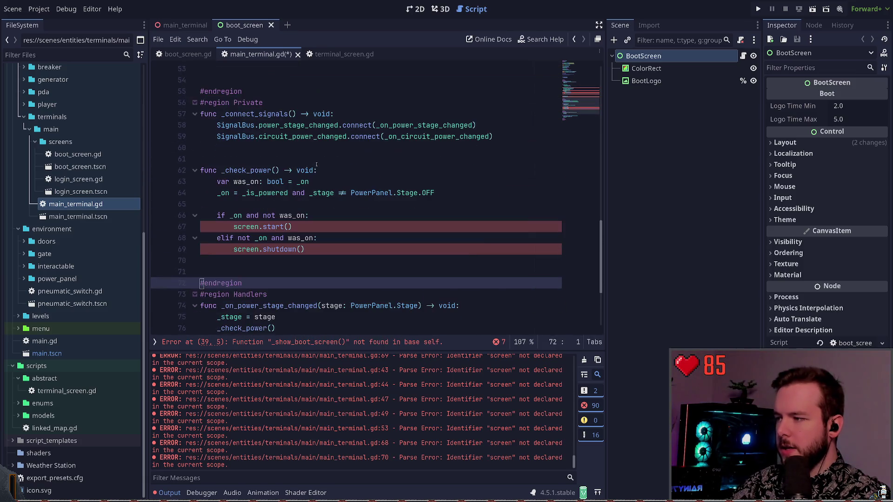
pyautogui.hotkey('ctrl', 'v')
pyautogui.press('Home')
pyautogui.press('BackSpace')
pyautogui.write('func')
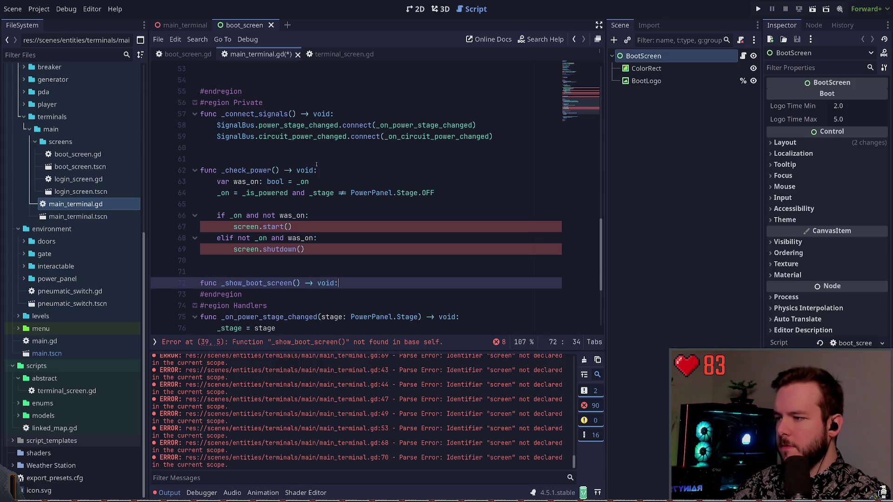
pyautogui.press('Return')
# Step: Move the instantiate, add_child and await boot lines from start() into _show_boot_screen() and save
pyautogui.scroll(6, 356, 196)
pyautogui.click(355, 196)
pyautogui.press('Up')
pyautogui.press('Up')
pyautogui.press('Up')
pyautogui.press('Home')
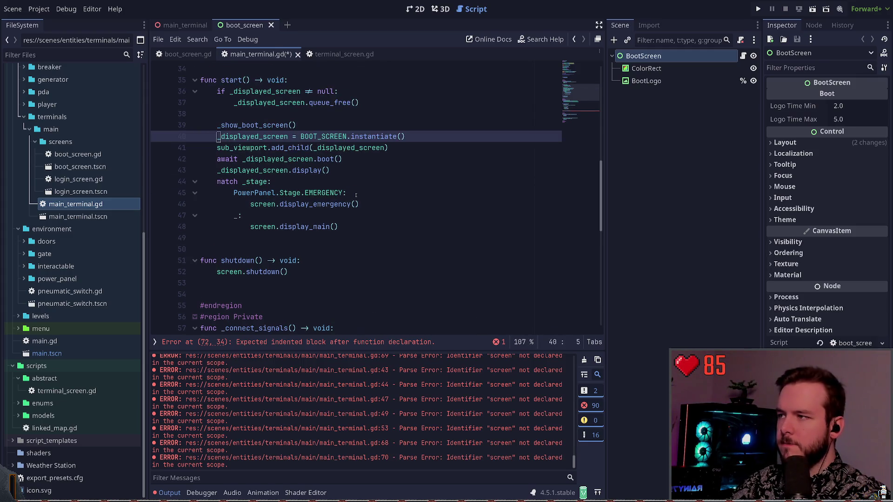
pyautogui.press('Down')
pyautogui.press('Down')
pyautogui.hotkey('shift', 'Up')
pyautogui.hotkey('shift', 'Up')
pyautogui.press('Down')
pyautogui.hotkey('ctrl', 'shift', 'k')
pyautogui.press('Up')
pyautogui.hotkey('ctrl', 'shift', 'k')
pyautogui.press('Up')
pyautogui.hotkey('ctrl', 'shift', 'k')
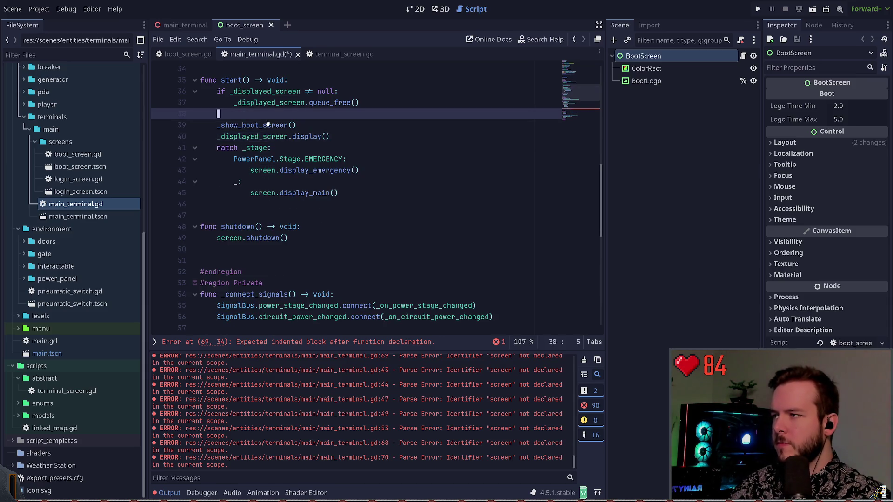
pyautogui.keyDown('ctrl'); pyautogui.click(260, 125); pyautogui.keyUp('ctrl')
pyautogui.press('Down')
pyautogui.hotkey('ctrl', 'v')
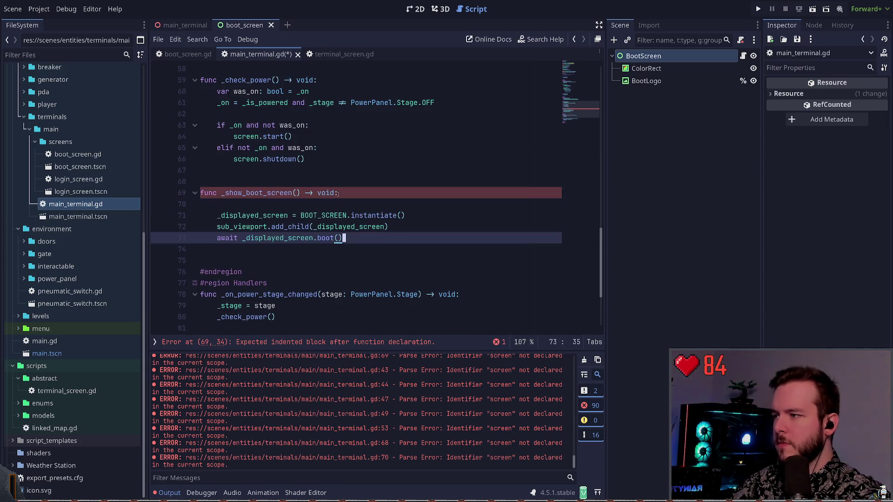
pyautogui.hotkey('ctrl', 's')
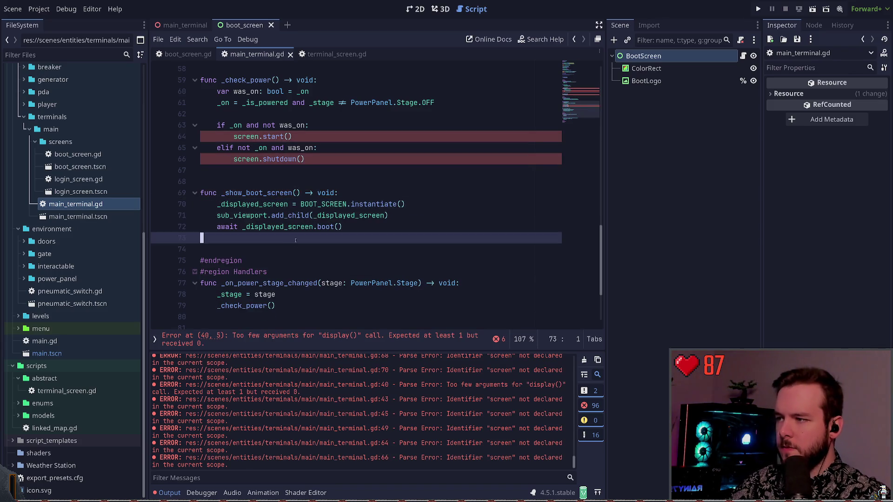
# Step: Insert a blank line above _show_boot_screen() for another function
pyautogui.scroll(10, 292, 237)
pyautogui.scroll(-12, 298, 223)
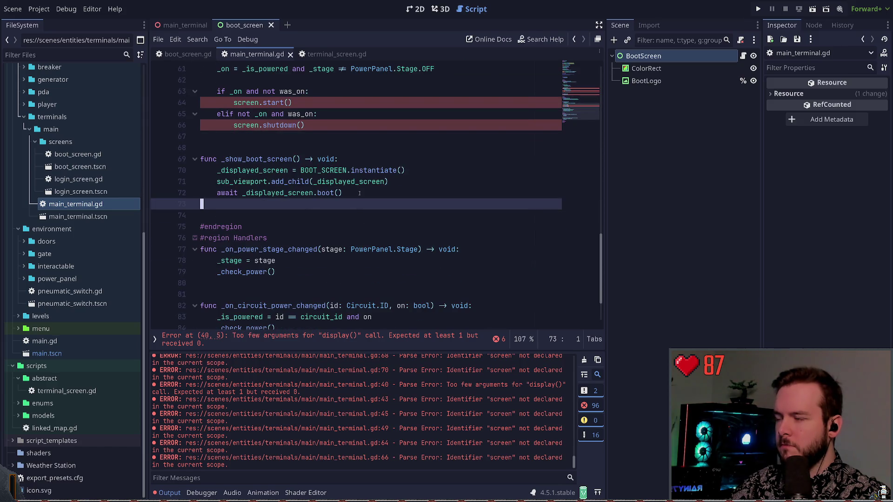
pyautogui.moveTo(419, 195)
pyautogui.mouseDown()
pyautogui.moveTo(218, 170)
pyautogui.moveTo(382, 199)
pyautogui.mouseUp()
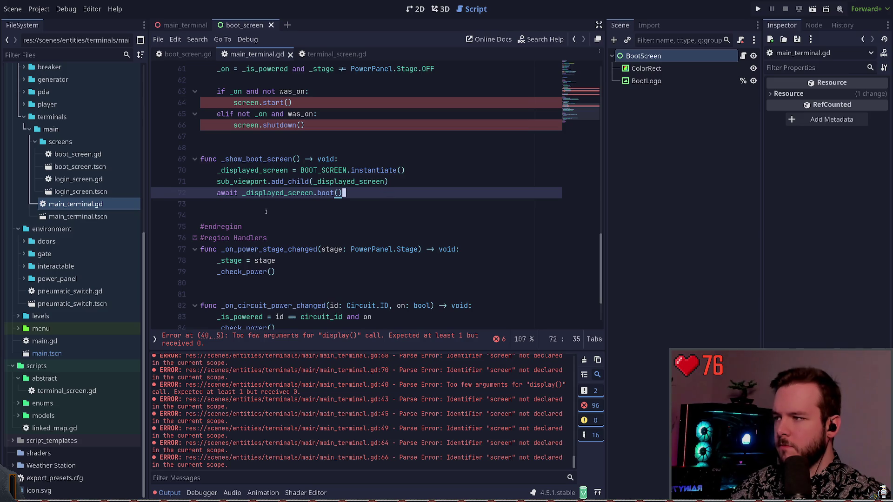
pyautogui.click(303, 212)
pyautogui.press('Up')
pyautogui.press('Up')
pyautogui.press('Up')
pyautogui.press('Return')
pyautogui.press('Up')
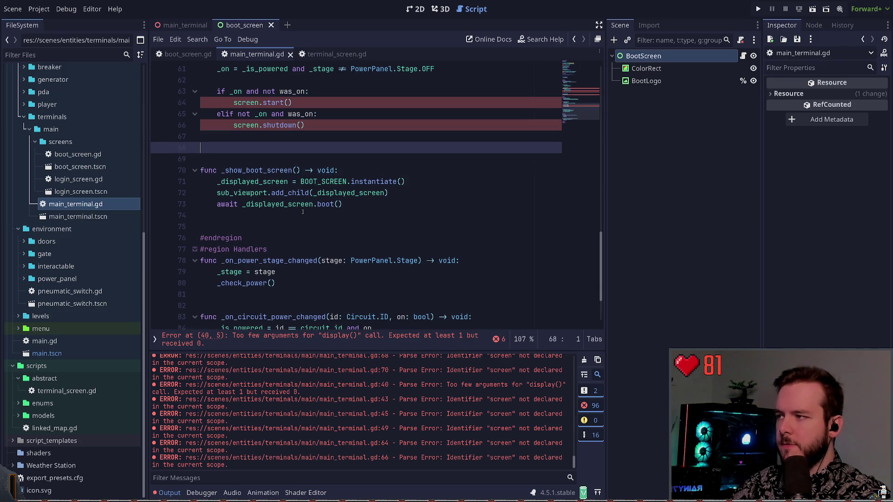
# Step: Declare func _change_screen() and move the old-screen freeing block from start() into it
pyautogui.write('c _change_screen(')
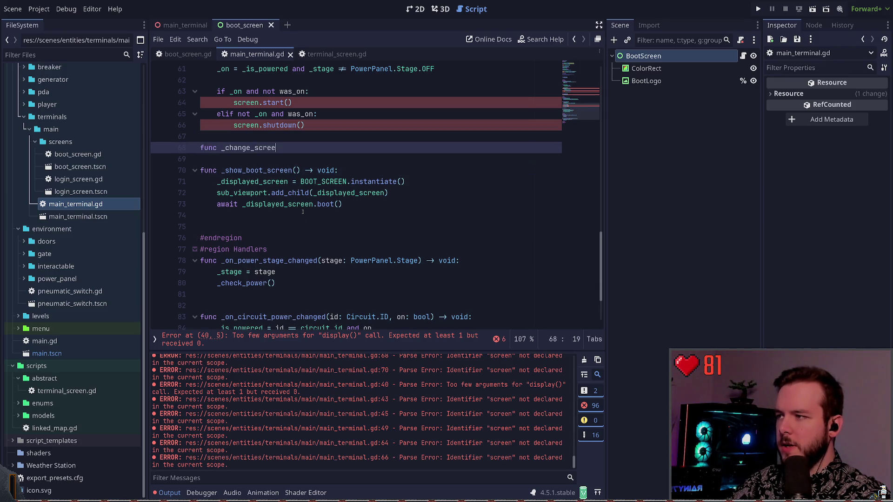
pyautogui.write(') -> void:')
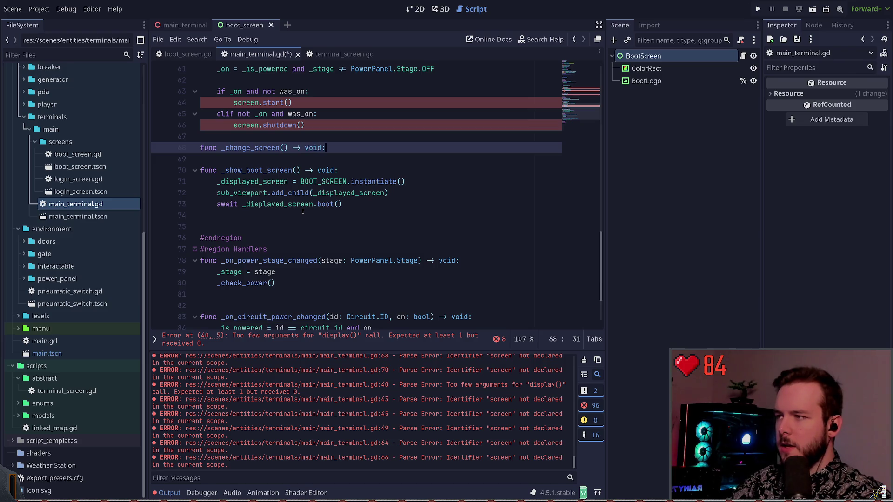
pyautogui.scroll(10, 303, 212)
pyautogui.click(393, 176)
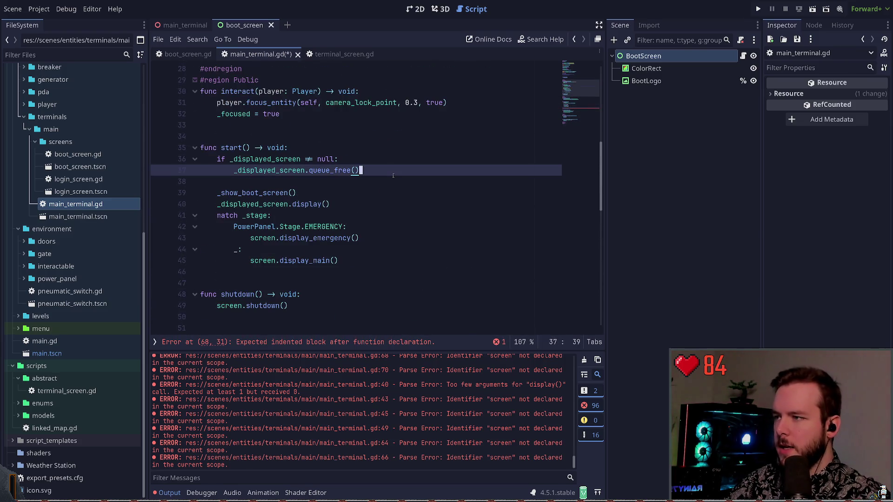
pyautogui.hotkey('ctrl', 'x')
pyautogui.scroll(-9, 382, 186)
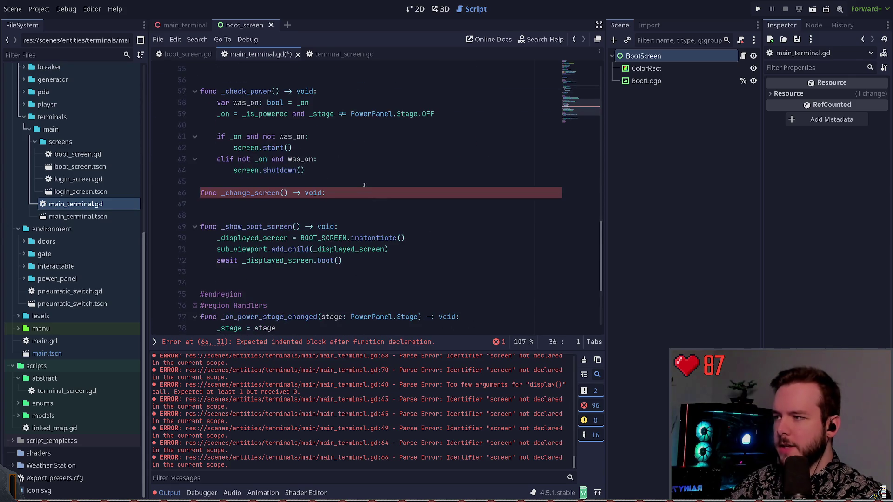
pyautogui.click(374, 199)
pyautogui.hotkey('ctrl', 'v')
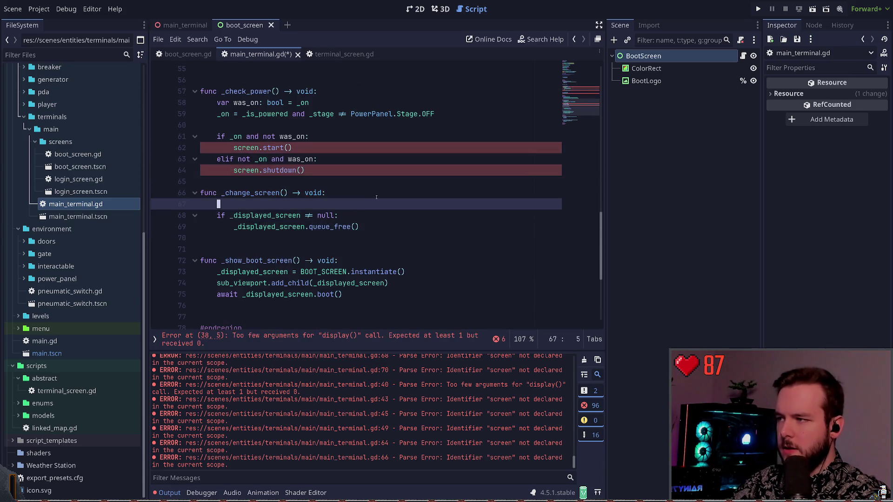
pyautogui.press('Down')
pyautogui.press('Down')
pyautogui.press('Up')
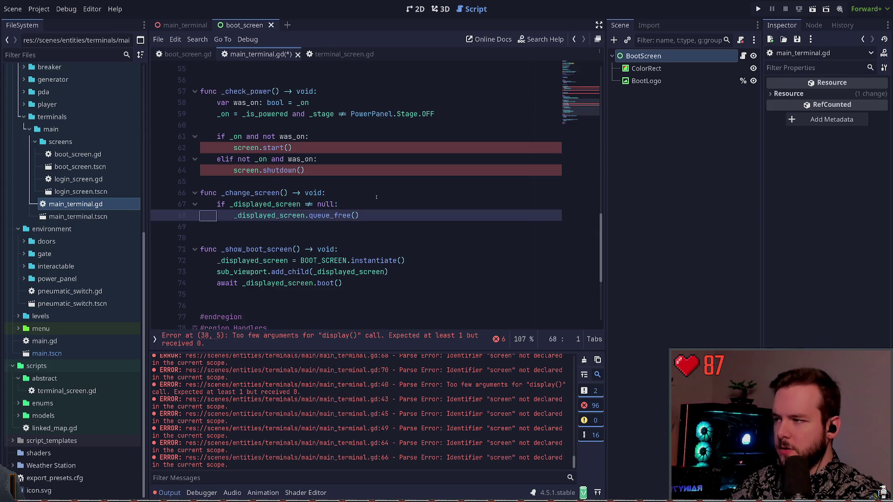
pyautogui.press('Down')
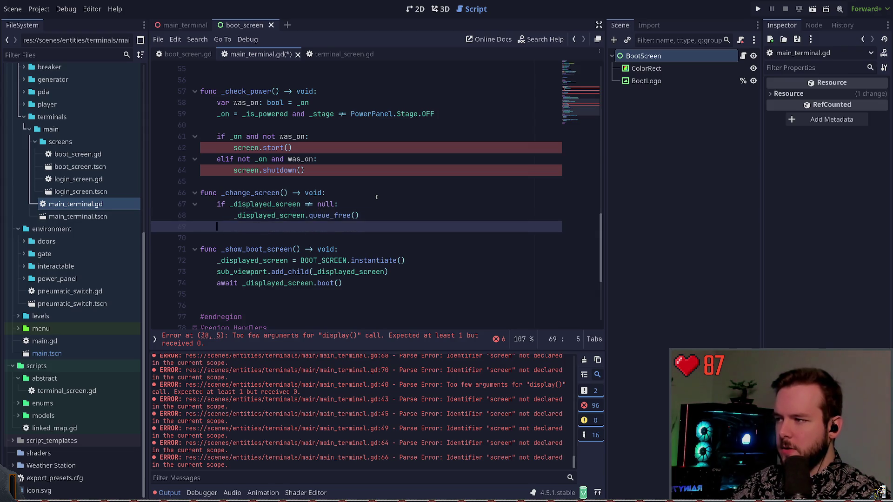
pyautogui.press('Up')
pyautogui.press('Up')
pyautogui.press('Up')
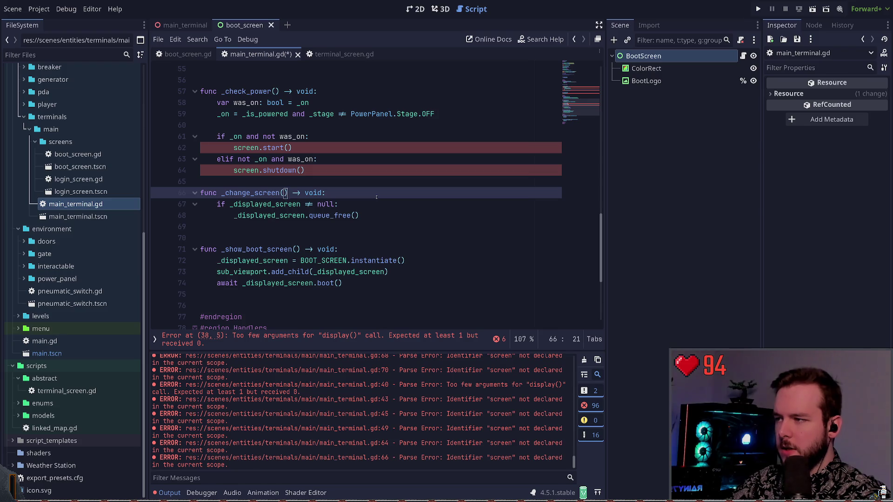
# Step: Give _change_screen a 'screen: PackedScene' parameter and start a displayed_screen.instantiate() line
pyautogui.write('screen: P')
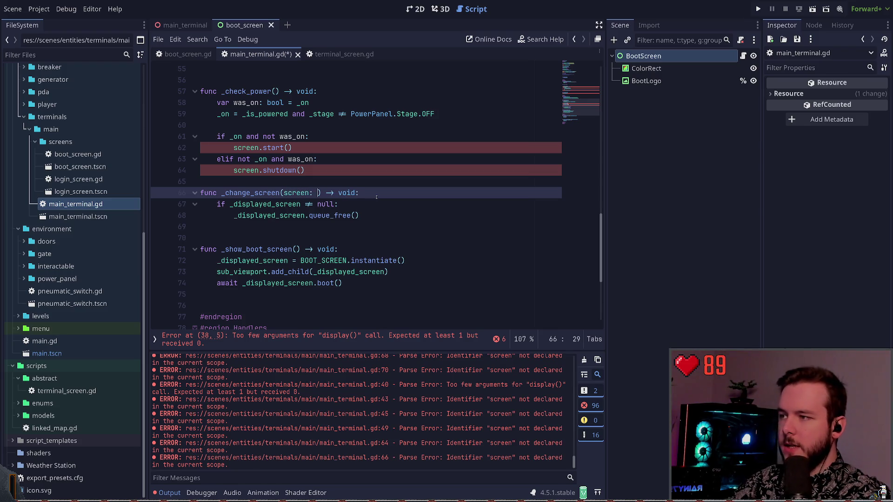
pyautogui.write('ackedS')
pyautogui.press('Return')
pyautogui.press('Down')
pyautogui.press('Down')
pyautogui.press('Down')
pyautogui.press('Return')
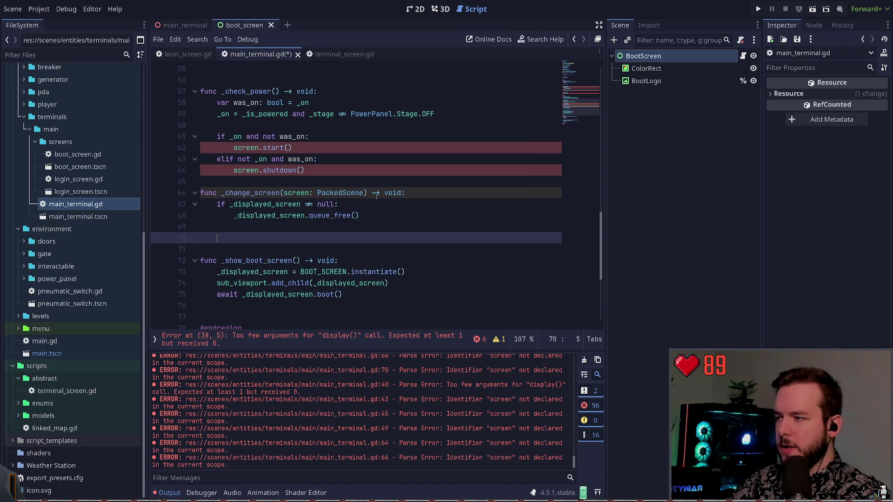
pyautogui.write('displayed_screen.inst')
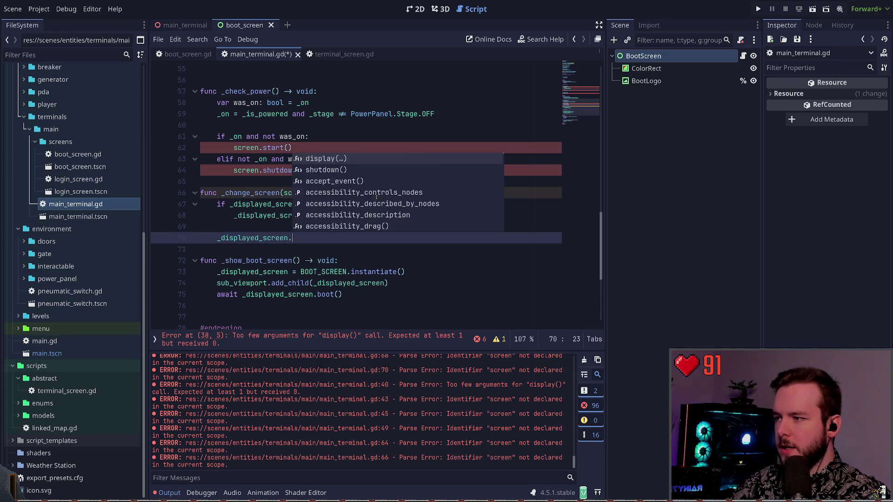
pyautogui.write('ant')
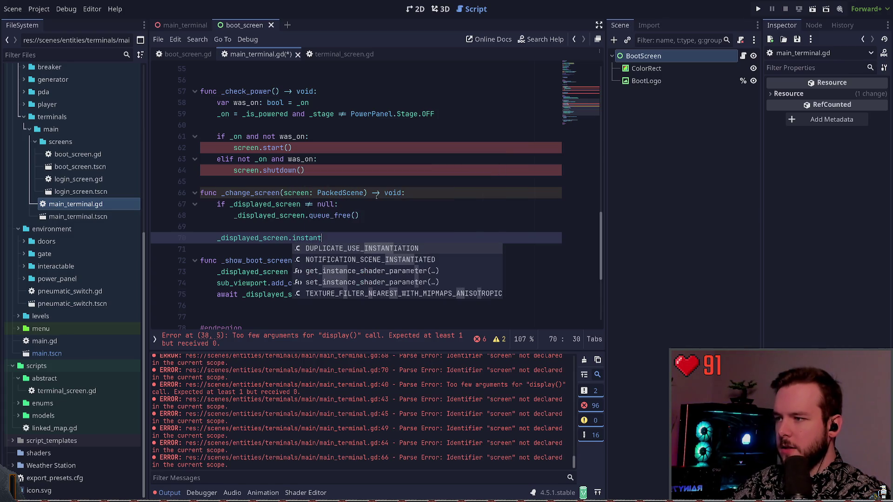
pyautogui.write('iate()')
pyautogui.press('Home')
pyautogui.press('Up')
pyautogui.press('Up')
pyautogui.press('Up')
pyautogui.hotkey('ctrl', 'Right')
pyautogui.hotkey('ctrl', 'Right')
pyautogui.press('Down')
pyautogui.press('Down')
pyautogui.press('Down')
pyautogui.press('Down')
pyautogui.hotkey('ctrl', 'Right')
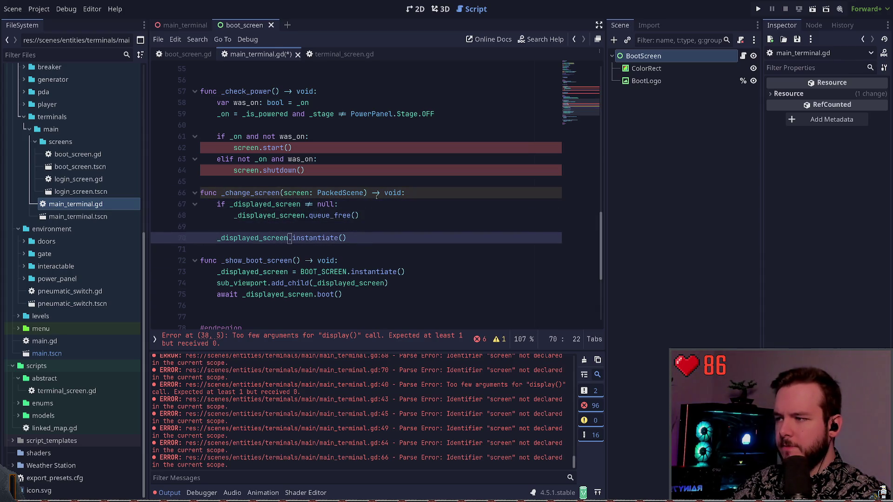
pyautogui.hotkey('ctrl', 'Right')
pyautogui.press('Up')
pyautogui.press('Down')
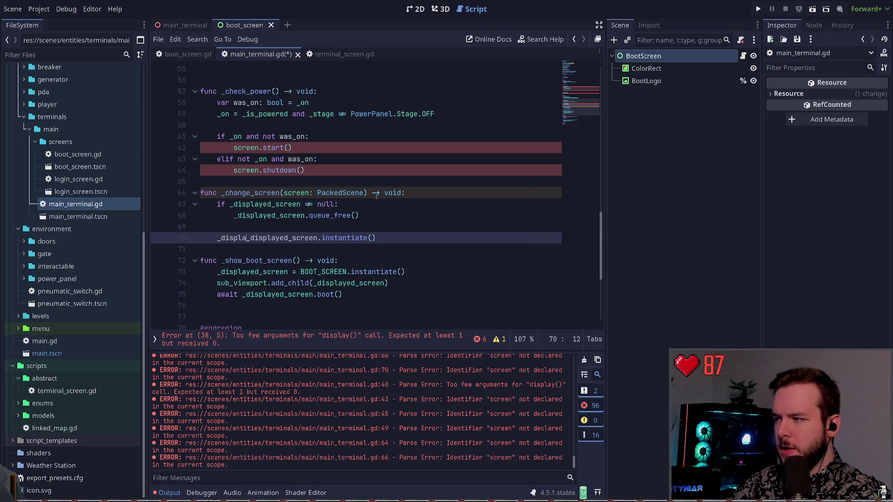
# Step: Rewrite that line as '_displayed_screen = screen.instantiate()'
pyautogui.write('_disp')
pyautogui.press('BackSpace')
pyautogui.press('BackSpace')
pyautogui.press('BackSpace')
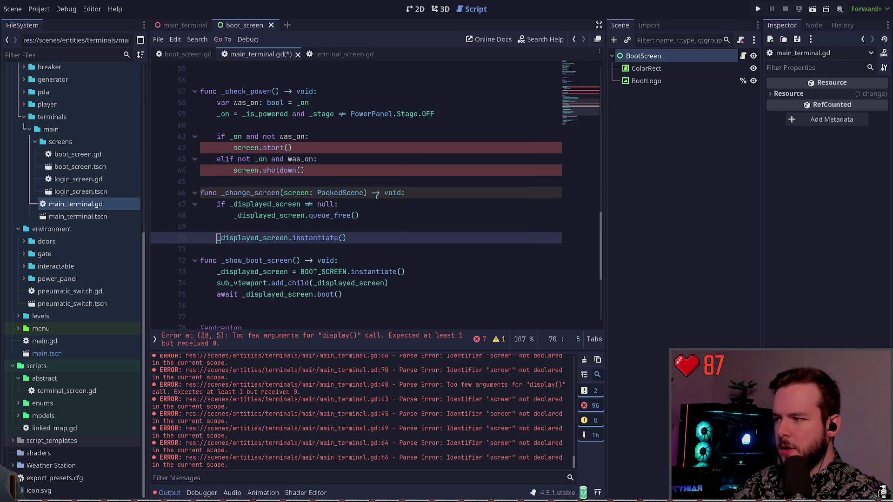
pyautogui.hotkey('shift', 'End')
pyautogui.press('Delete')
pyautogui.write('= sc')
pyautogui.press('Escape')
pyautogui.press('Up')
pyautogui.press('Up')
pyautogui.press('Up')
pyautogui.press('End')
pyautogui.hotkey('ctrl', 'Left')
pyautogui.hotkey('ctrl', 'Left')
pyautogui.hotkey('ctrl', 'Left')
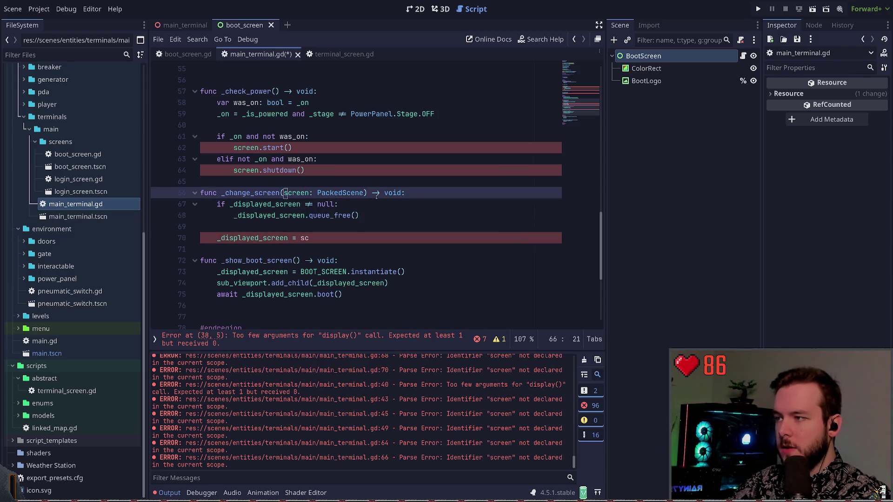
pyautogui.press('Down')
pyautogui.press('Down')
pyautogui.press('Down')
pyautogui.press('Right')
pyautogui.press('Right')
pyautogui.press('Right')
pyautogui.write('n.inst')
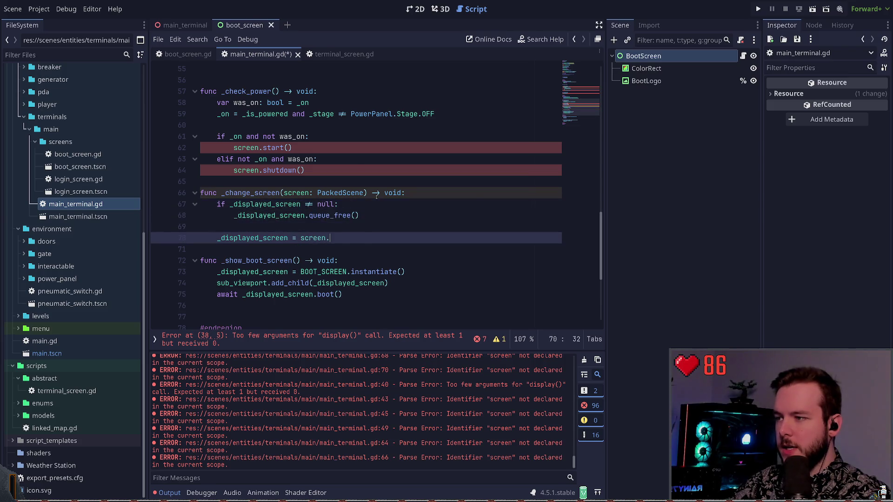
pyautogui.press('Return')
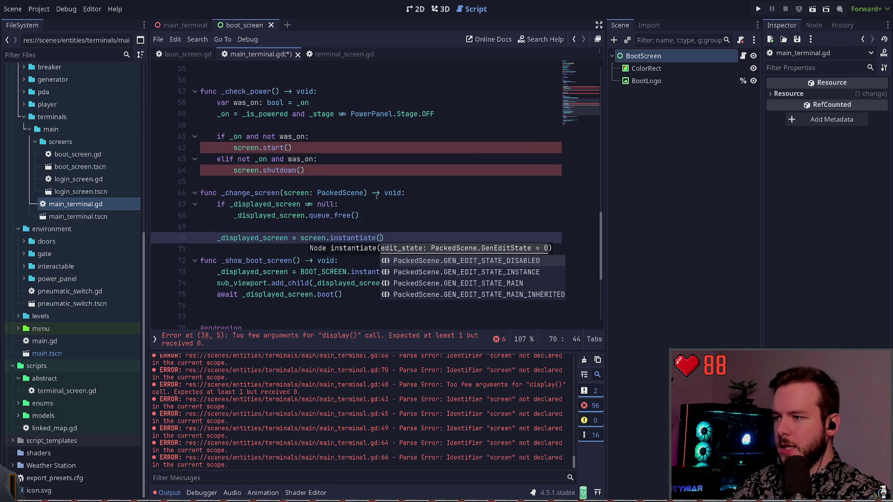
pyautogui.press('Escape')
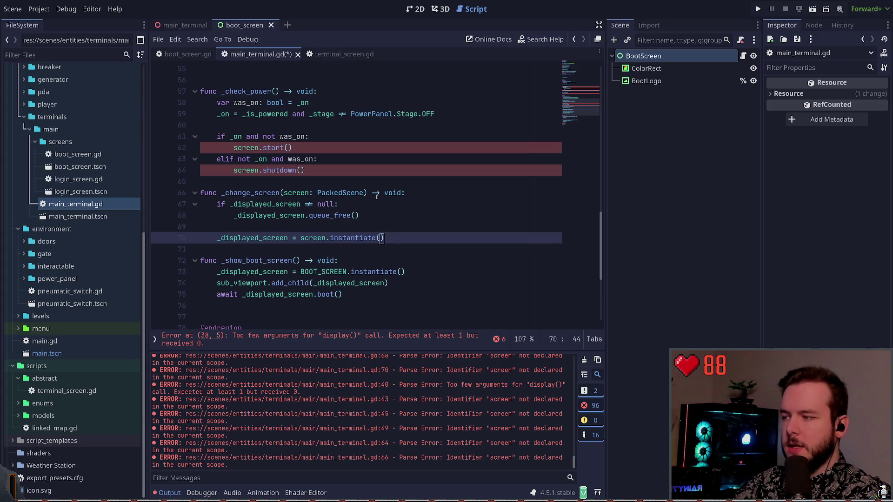
# Step: Add 'sub_viewport.add_child(_displayed_screen)' below it and save the script
pyautogui.press('Return')
pyautogui.write('sub_viewport.add_child(')
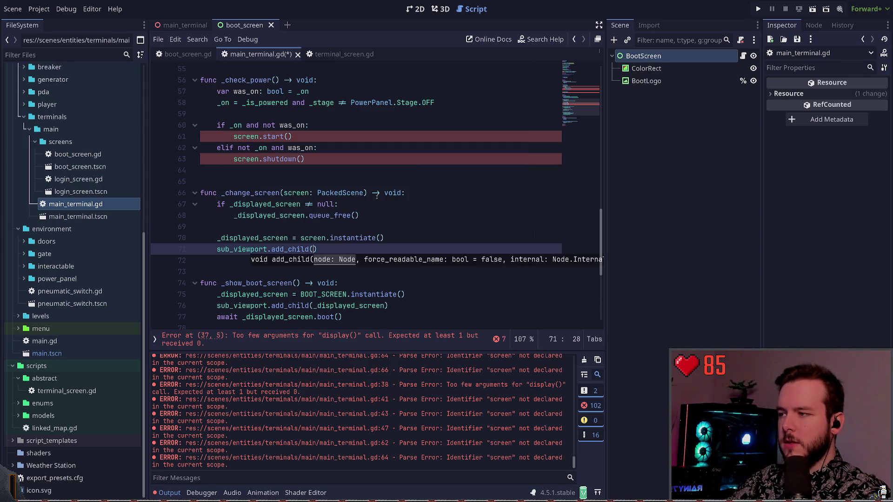
pyautogui.write('_dis')
pyautogui.press('Return')
pyautogui.hotkey('ctrl', 's')
pyautogui.click(264, 193)
# Step: Copy the _change_screen name and paste it onto a new first line in start()
pyautogui.doubleClick(264, 192)
pyautogui.scroll(9, 264, 192)
pyautogui.scroll(3, 318, 170)
pyautogui.scroll(-3, 318, 170)
pyautogui.click(318, 171)
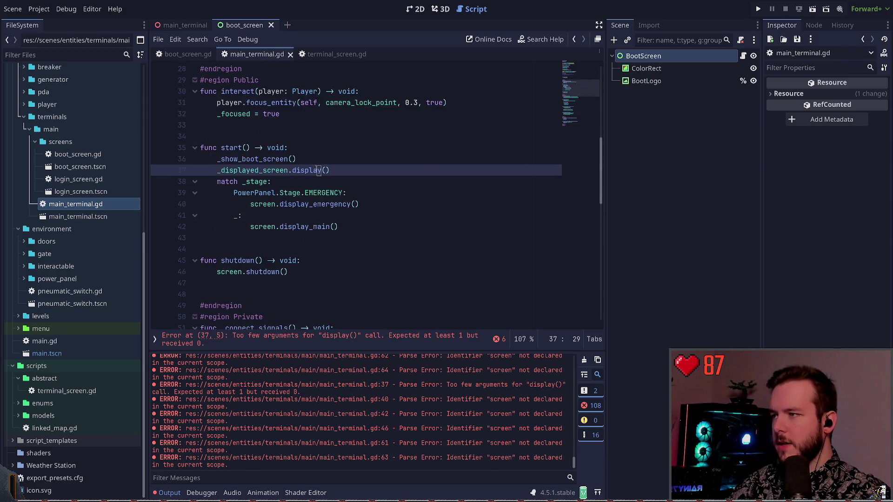
pyautogui.press('Up')
pyautogui.hotkey('ctrl', 'shift', 'Return')
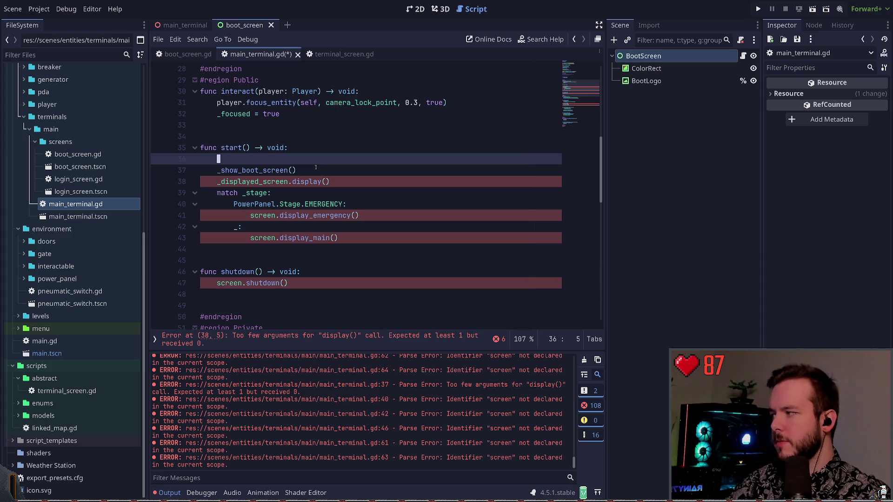
pyautogui.hotkey('ctrl', 'v')
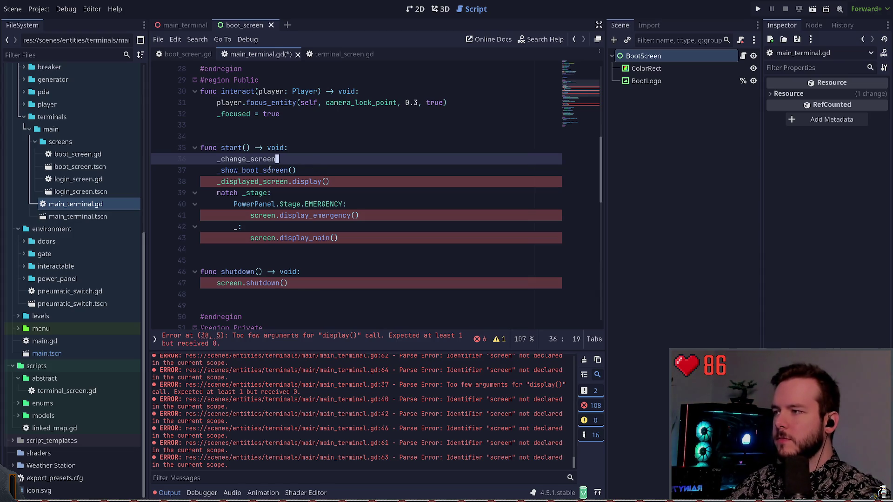
# Step: Add a _change_screen(BOOT_SCREEN) call in _show_boot_screen, taking BOOT_SCREEN from the instantiate line
pyautogui.keyDown('ctrl'); pyautogui.click(270, 170); pyautogui.keyUp('ctrl')
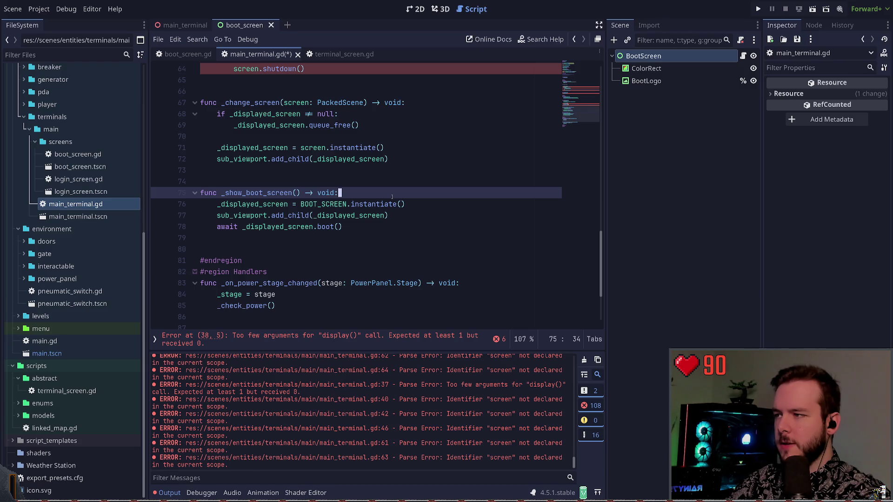
pyautogui.press('Return')
pyautogui.hotkey('ctrl', 'v')
pyautogui.write('(')
pyautogui.press('Down')
pyautogui.hotkey('ctrl', 'Right')
pyautogui.hotkey('ctrl', 'Right')
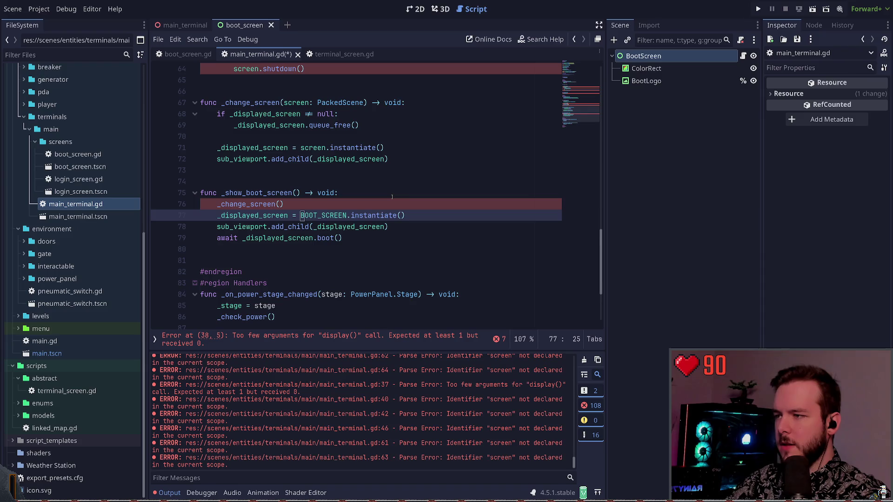
pyautogui.hotkey('shift', 'End')
pyautogui.hotkey('ctrl', 'x')
pyautogui.press('Up')
pyautogui.press('Left')
pyautogui.write('OOT')
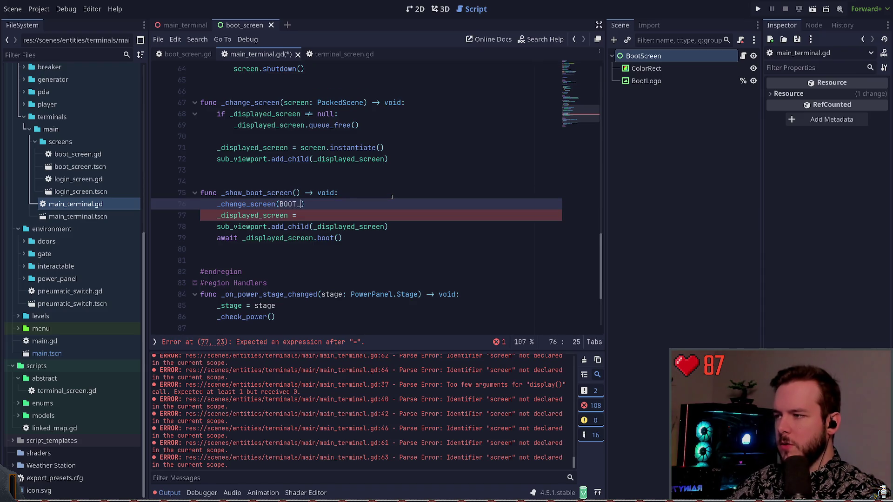
# Step: Delete the leftover assignment and add_child lines, keeping await boot(), and save the script
pyautogui.press('Down')
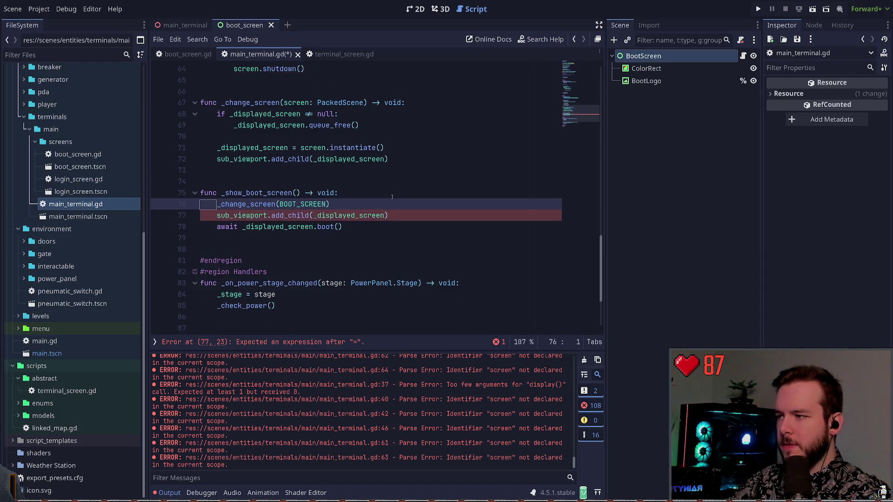
pyautogui.hotkey('ctrl', 'shift', 'k')
pyautogui.hotkey('ctrl', 's')
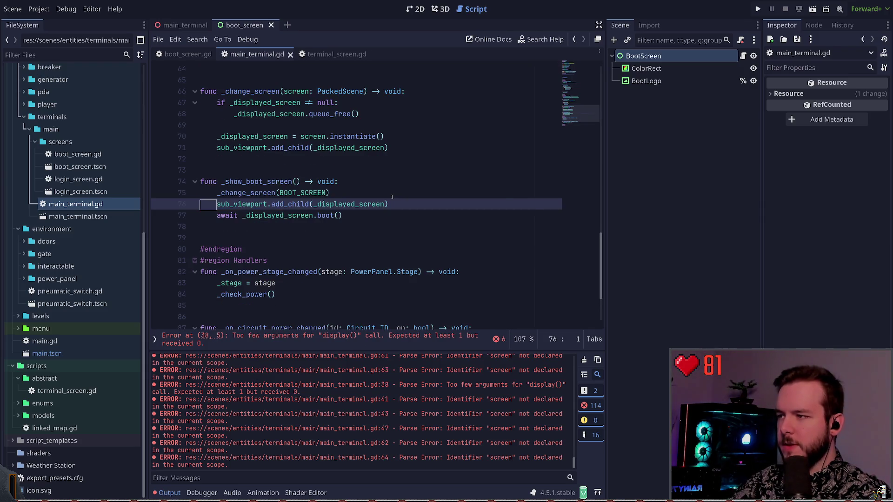
pyautogui.hotkey('ctrl', 'shift', 'k')
pyautogui.hotkey('ctrl', 's')
# Step: Select the whole _show_boot_screen function to review it, then clear the selection
pyautogui.press('End')
pyautogui.hotkey('shift', 'Up')
pyautogui.hotkey('shift', 'Up')
pyautogui.hotkey('shift', 'Home')
pyautogui.scroll(1, 341, 245)
pyautogui.click(256, 216)
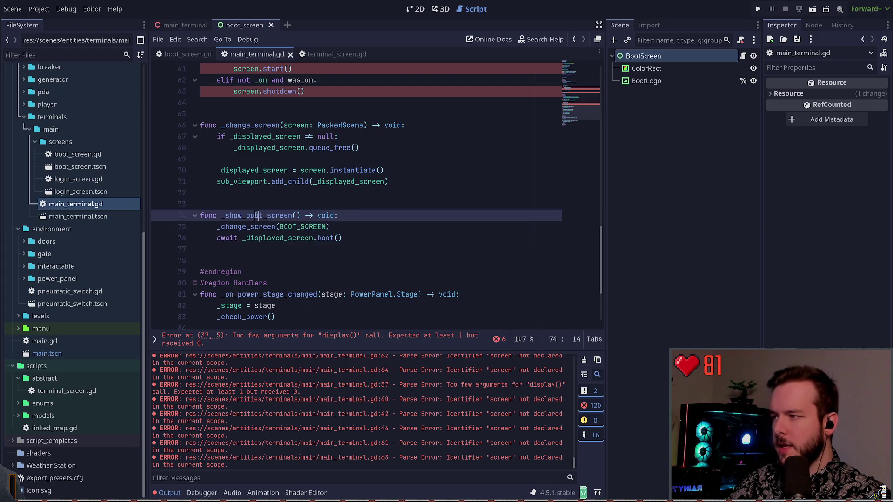
pyautogui.scroll(8, 277, 215)
pyautogui.scroll(-9, 277, 215)
pyautogui.click(226, 182)
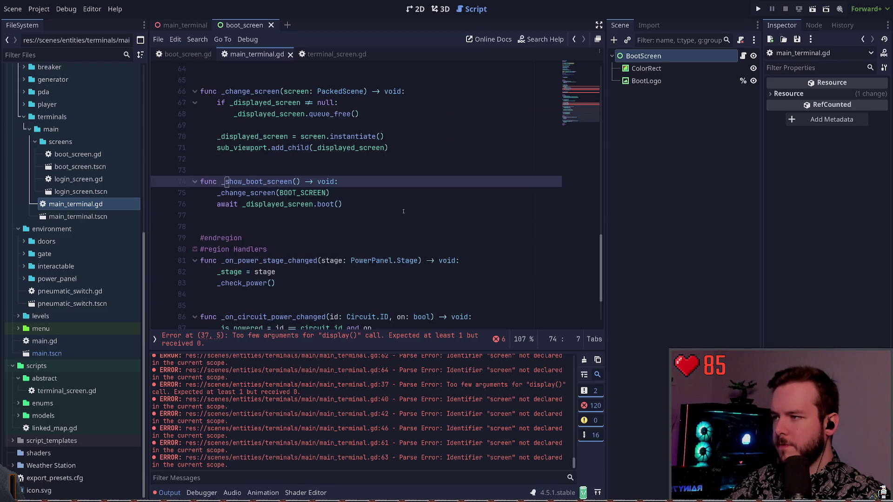
pyautogui.moveTo(376, 204); pyautogui.dragTo(200, 182)
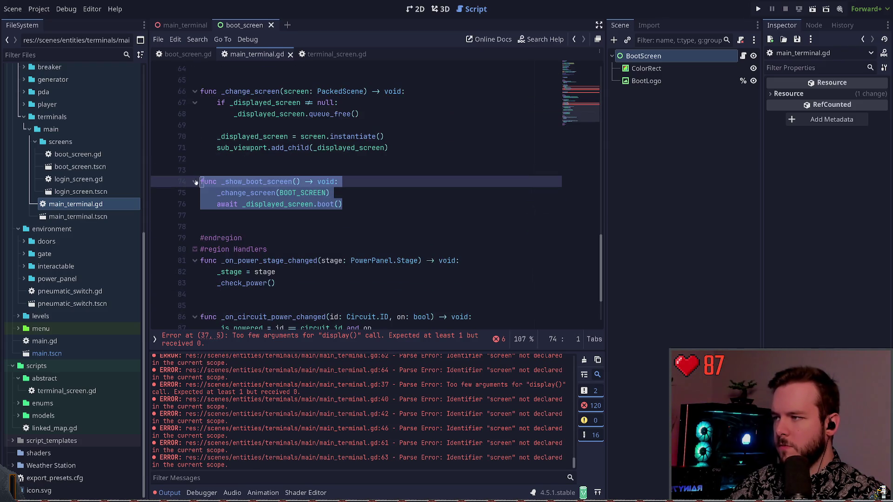
pyautogui.click(226, 182)
pyautogui.click(225, 182)
pyautogui.scroll(12, 305, 190)
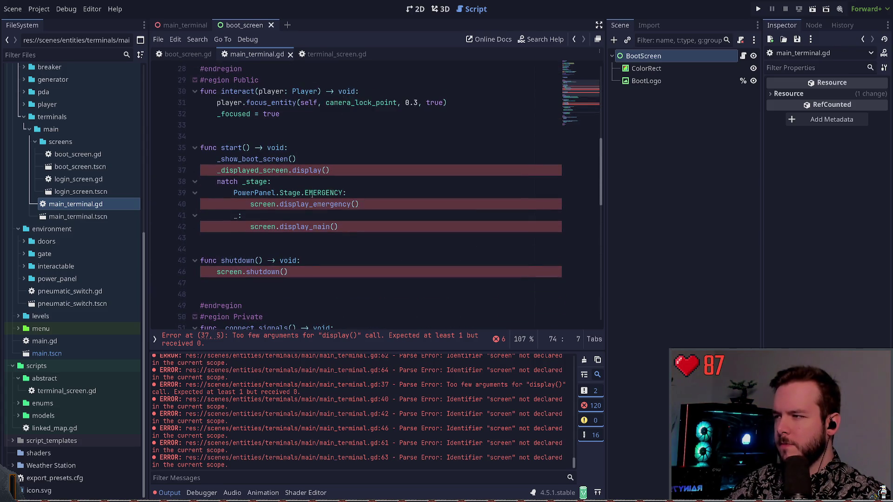
pyautogui.click(355, 170)
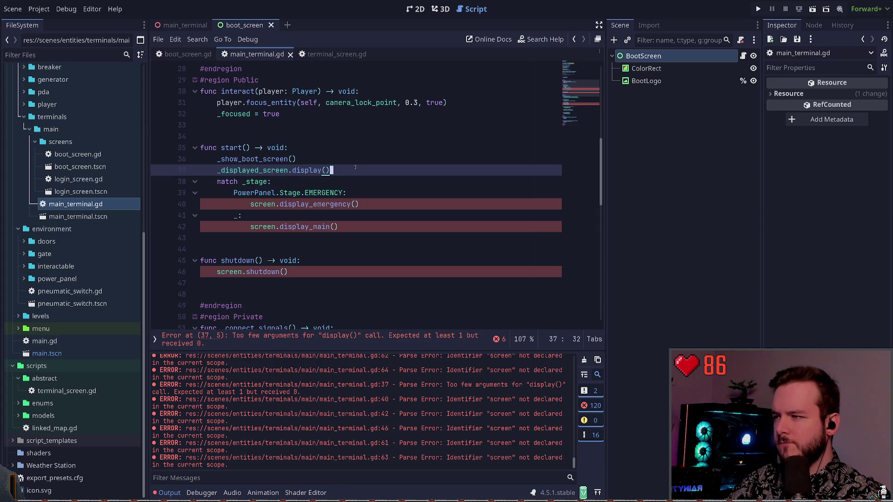
pyautogui.hotkey('ctrl', 'shift', 'k')
pyautogui.hotkey('ctrl', 'z')
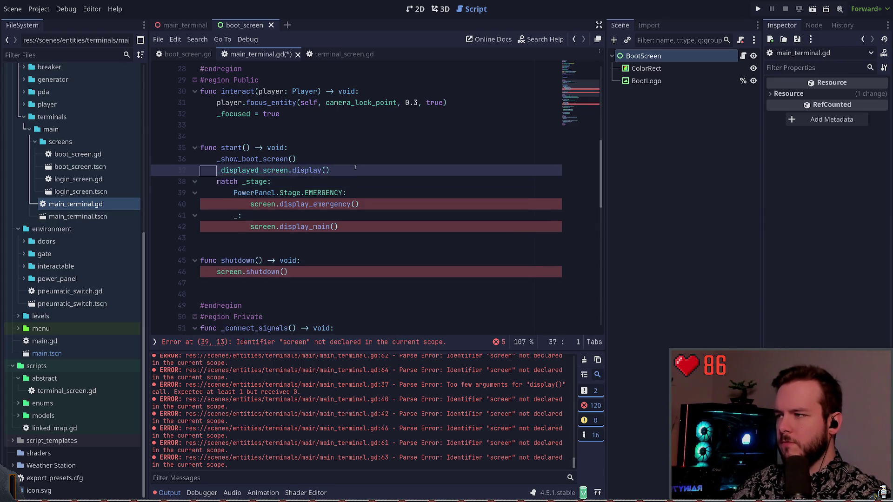
pyautogui.hotkey('ctrl', 'shift', 'Return')
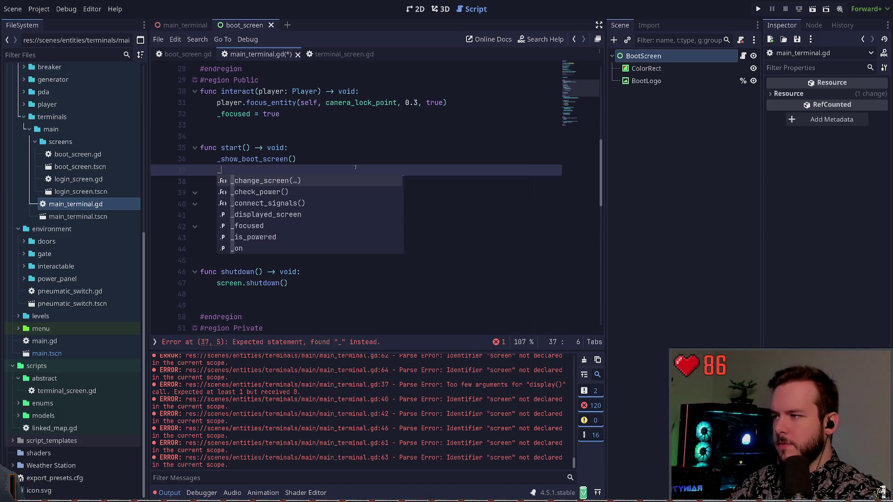
pyautogui.press('Return')
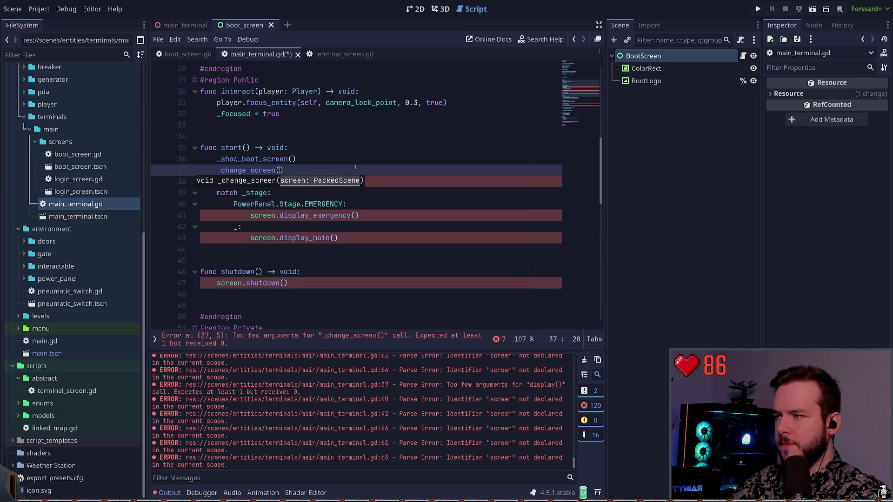
pyautogui.hotkey('ctrl', 'z')
pyautogui.hotkey('ctrl', 'z')
pyautogui.hotkey('ctrl', 'z')
pyautogui.scroll(8, 349, 160)
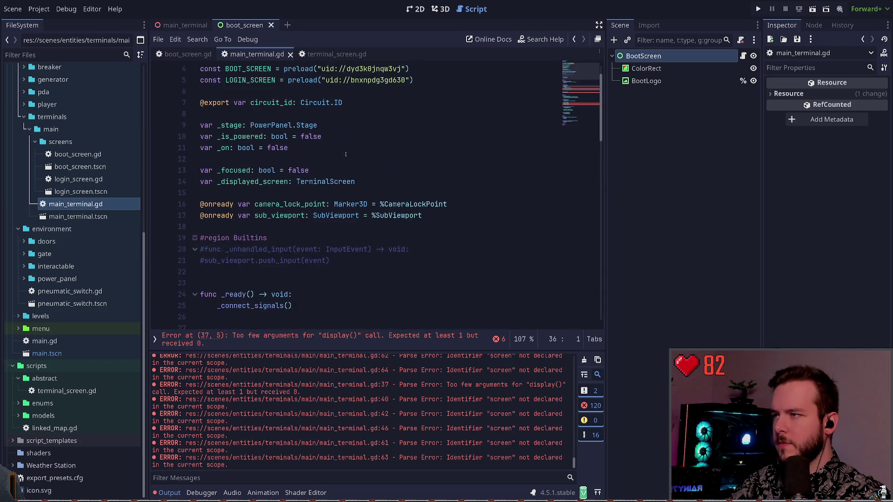